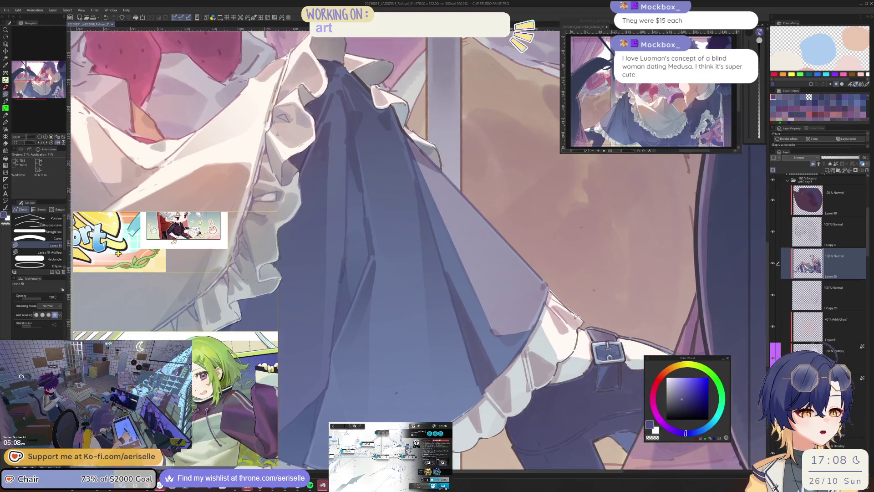
Sample a darker mauve from the artwork and lasso-fill shadow shapes along the skirt's lower edge.
left_click(524, 296, "alt")
left_click(485, 198, "alt")
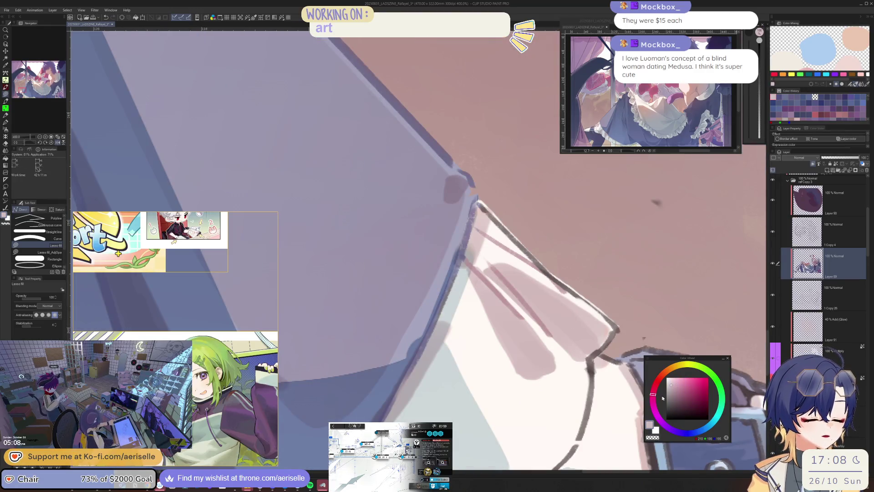
mouse_move(486, 199)
left_mouse_down()
mouse_move(503, 239)
mouse_move(554, 282)
mouse_move(601, 355)
mouse_move(592, 369)
left_mouse_up()
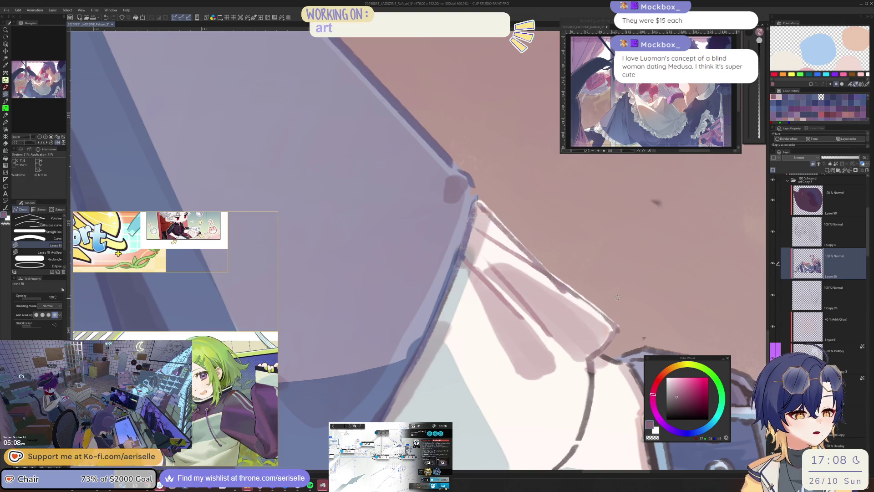
scroll(558, 269, "down", 5)
key("g")
key("g")
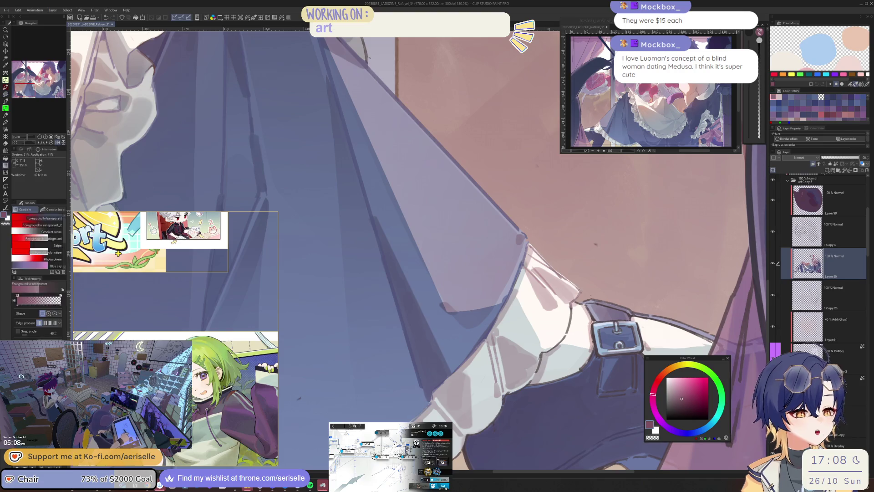
key("u")
mouse_move(572, 305)
left_mouse_down()
mouse_move(539, 351)
mouse_move(573, 304)
left_mouse_up()
Choose a muted blue-grey on the Color Wheel.
left_click(604, 309, "alt")
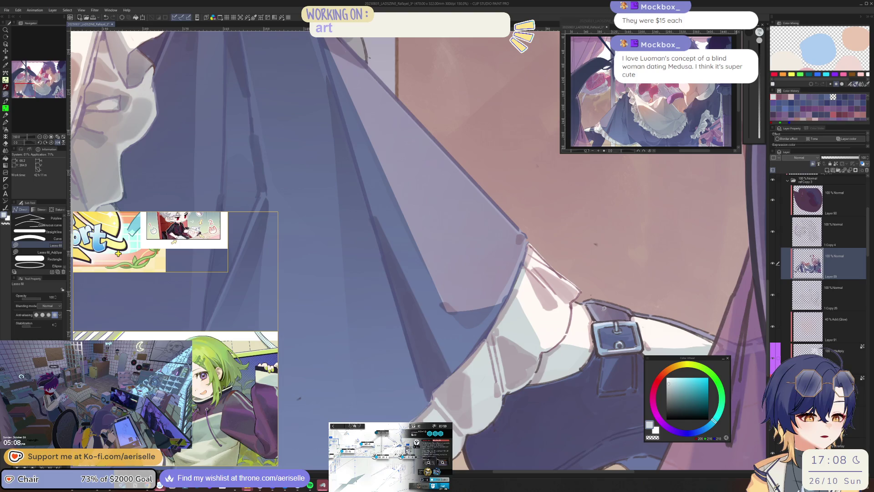
left_click(676, 395)
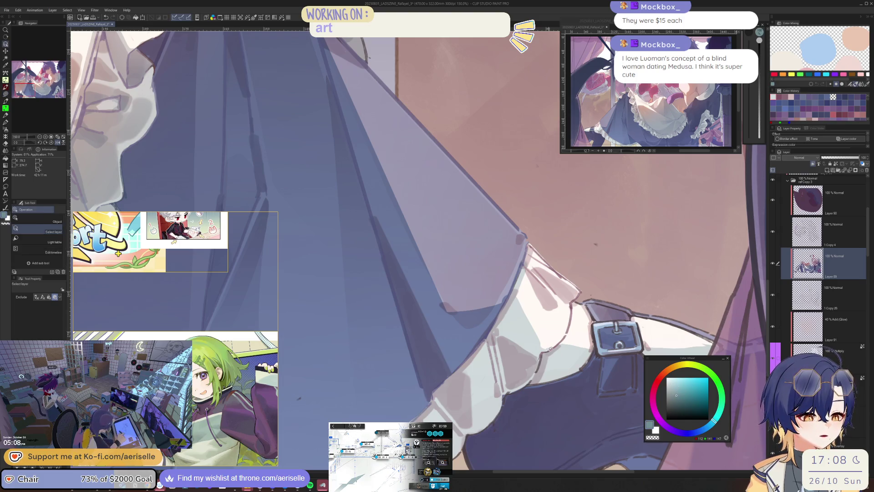
scroll(422, 344, "down", 4)
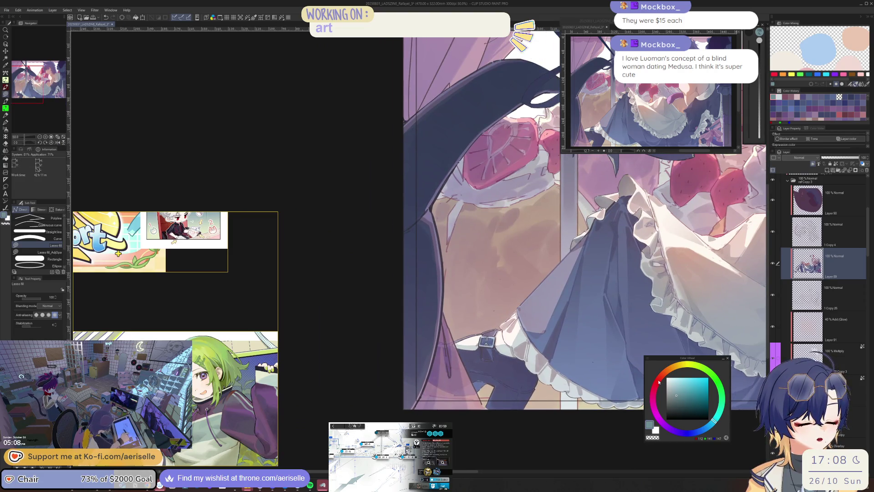
Pick a dark navy and lasso-fill a shadow shape across the pants beside the buckle.
left_click_drag(659, 382, 653, 393)
scroll(515, 342, "up", 2)
key("g")
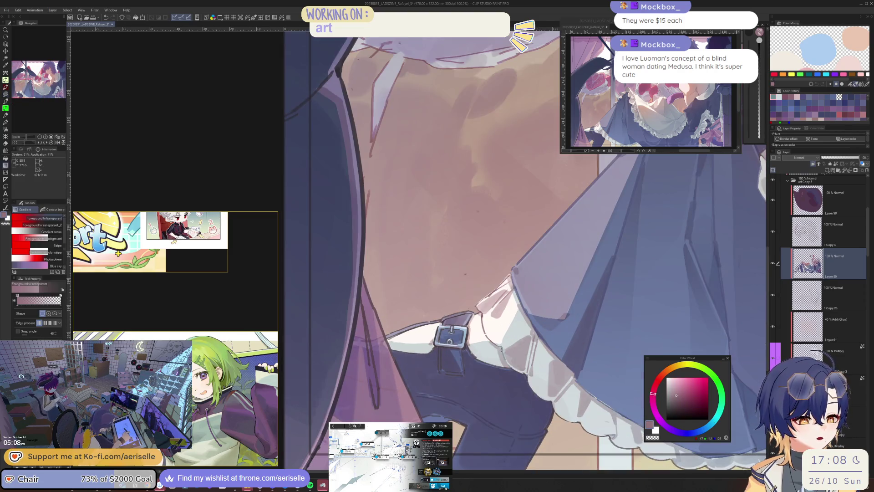
key("g")
key("u")
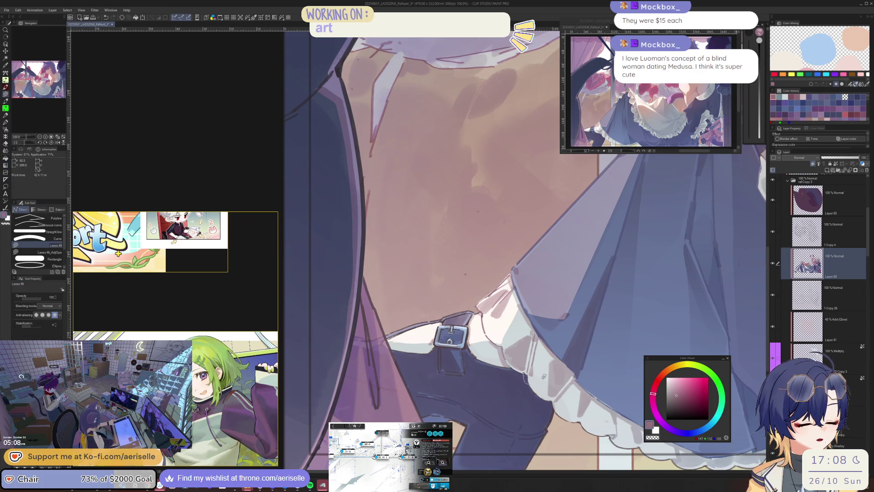
left_click_drag(547, 370, 514, 375)
scroll(514, 375, "up", 2)
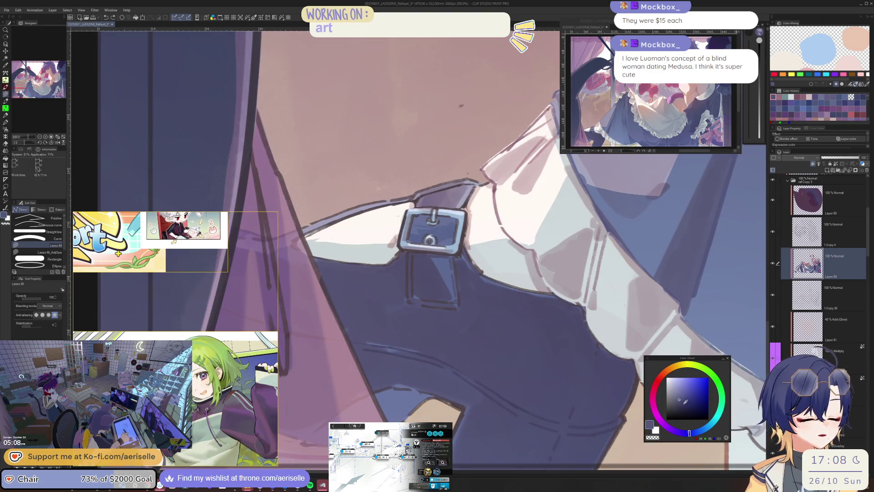
left_click(683, 405)
mouse_move(467, 401)
left_mouse_down()
mouse_move(510, 337)
mouse_move(409, 317)
mouse_move(353, 357)
mouse_move(478, 465)
mouse_move(637, 432)
mouse_move(681, 263)
mouse_move(645, 324)
mouse_move(504, 362)
left_mouse_up()
Lighten the navy slightly and fill two more shadow shapes along the pants edge.
scroll(504, 362, "up", 4)
scroll(504, 362, "left", 4)
key("g")
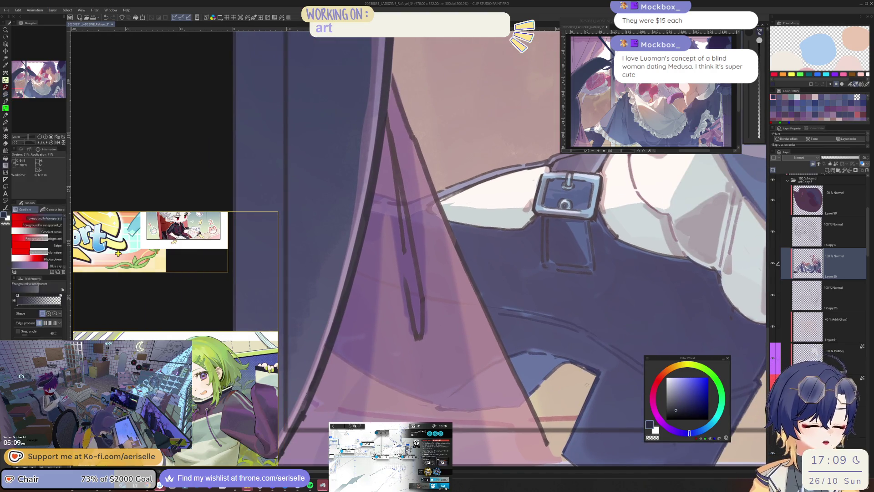
scroll(551, 346, "down", 2)
scroll(550, 345, "right", 2)
key("u")
scroll(551, 346, "down", 1)
scroll(551, 346, "right", 1)
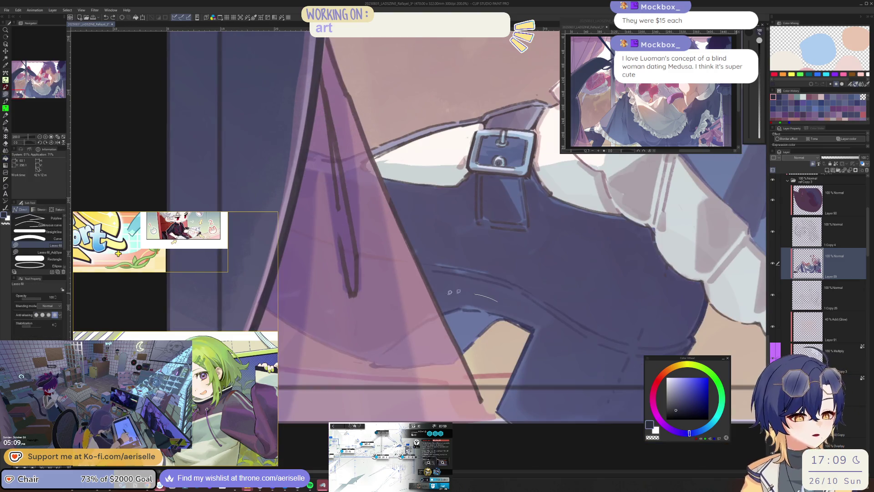
scroll(587, 373, "right", 2)
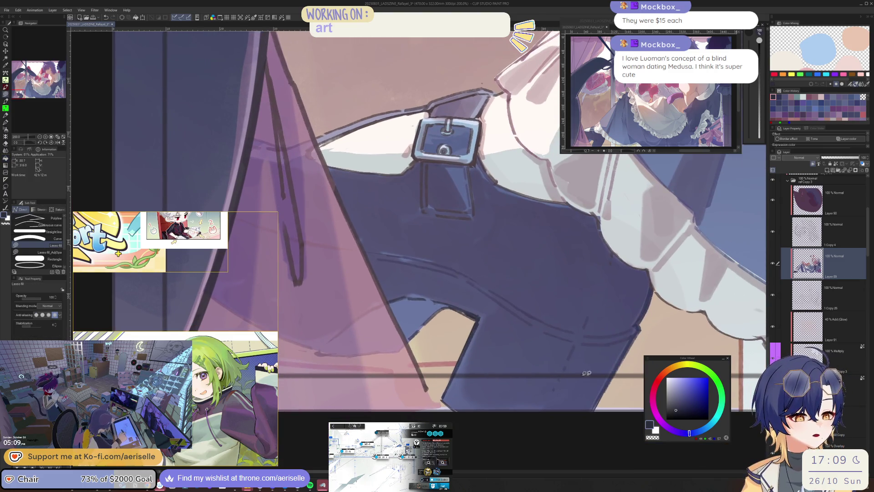
left_click(674, 408)
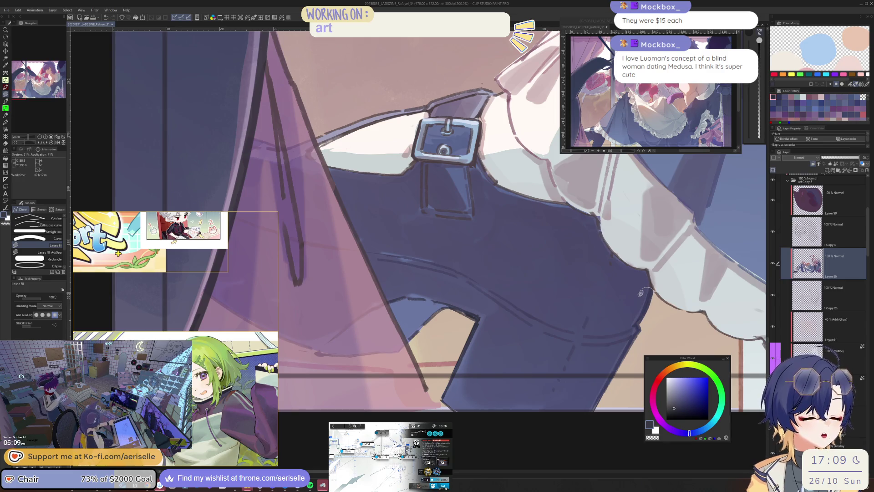
mouse_move(641, 293)
left_mouse_down()
mouse_move(635, 330)
mouse_move(585, 417)
left_mouse_up()
mouse_move(477, 311)
left_mouse_down()
mouse_move(435, 289)
mouse_move(451, 416)
mouse_move(477, 311)
mouse_move(569, 336)
left_mouse_up()
key("h")
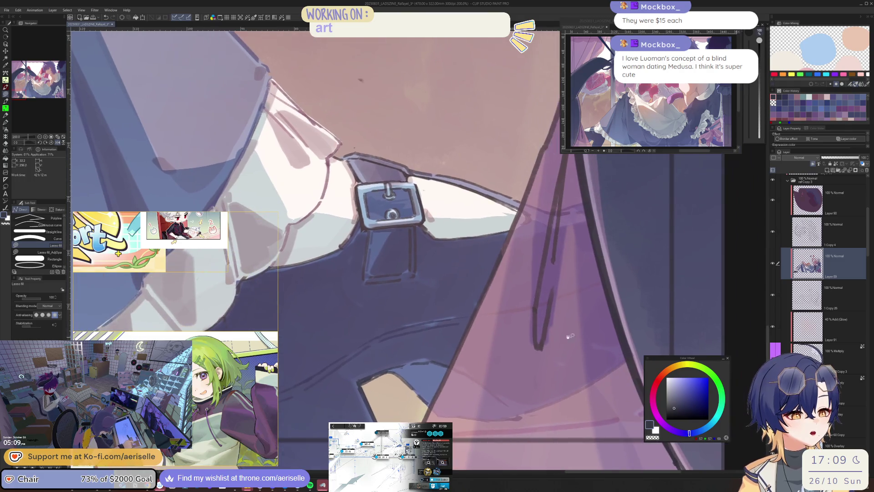
Lasso-fill dark shading shapes along the belt's top edge.
mouse_move(482, 236)
left_mouse_down()
mouse_move(507, 332)
mouse_move(555, 413)
left_mouse_up()
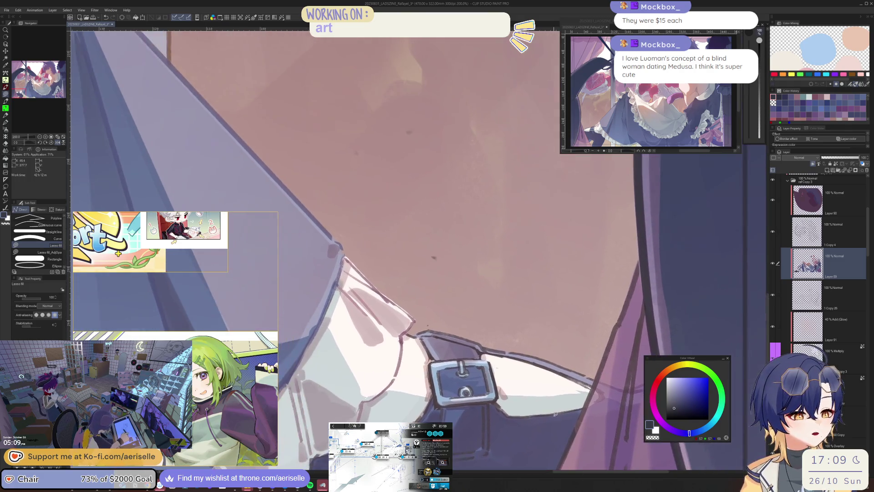
scroll(555, 414, "up", 5)
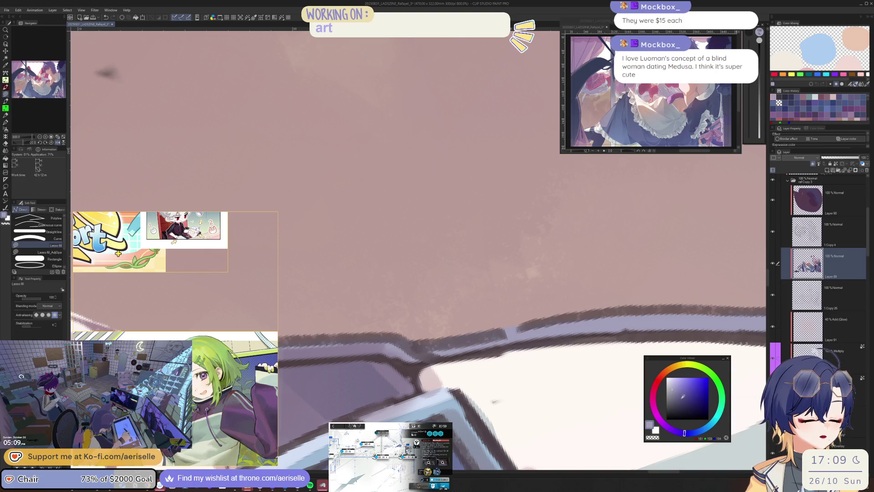
scroll(580, 292, "down", 3)
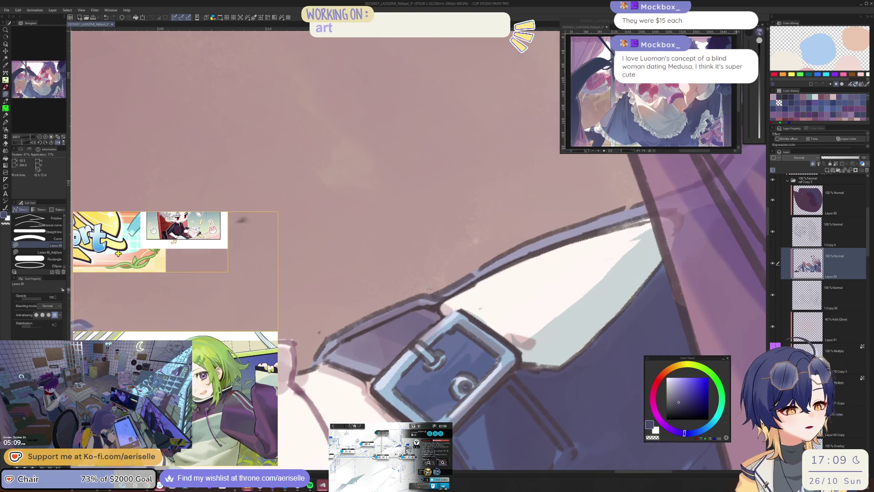
left_click_drag(337, 341, 610, 224)
scroll(617, 192, "down", 2)
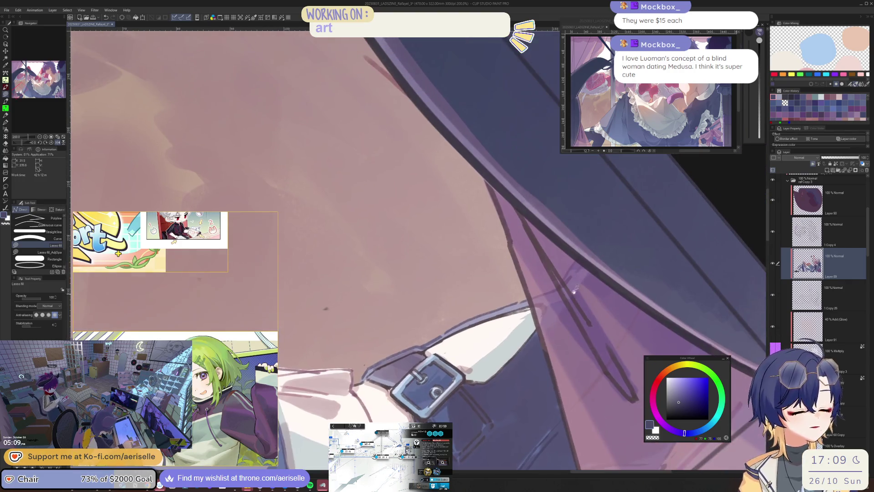
left_click_drag(574, 287, 568, 296)
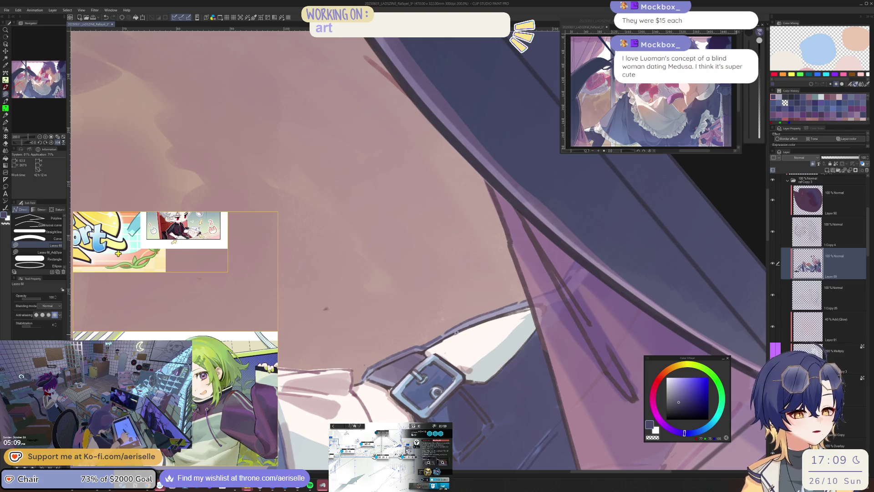
left_click_drag(432, 342, 547, 306)
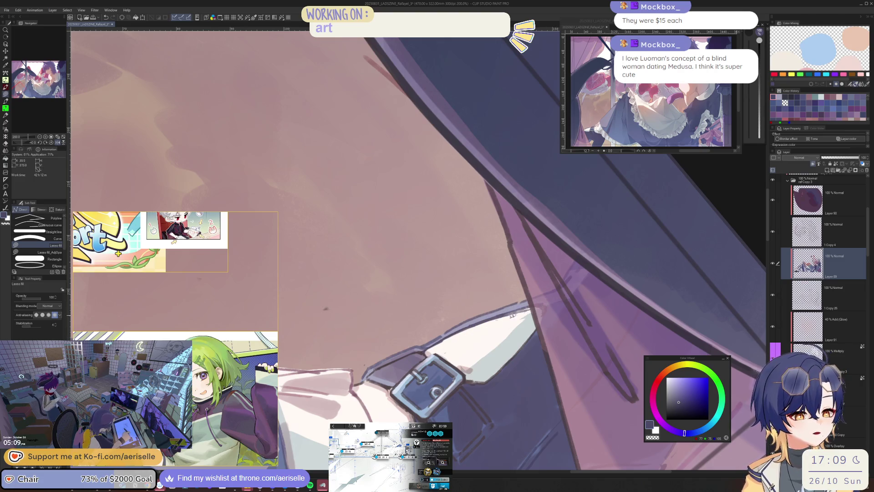
mouse_move(441, 339)
left_mouse_down()
mouse_move(550, 316)
mouse_move(475, 351)
left_mouse_up()
left_click_drag(533, 331, 528, 334)
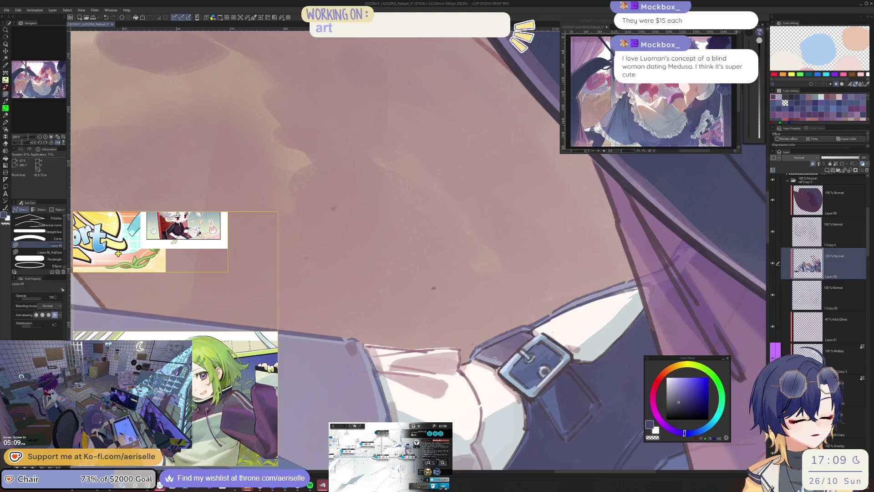
key("asciicircum")
key("asciicircum")
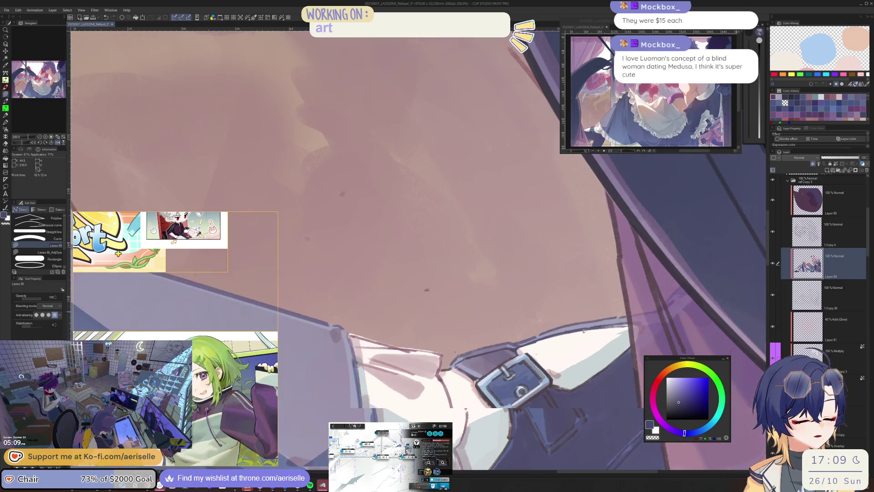
Pick darker tones and fill the belt strap below the buckle and the sleeve beside it.
left_click(679, 409)
mouse_move(537, 341)
left_mouse_down()
mouse_move(505, 365)
mouse_move(556, 403)
mouse_move(571, 354)
left_mouse_up()
left_click(677, 407)
key("g")
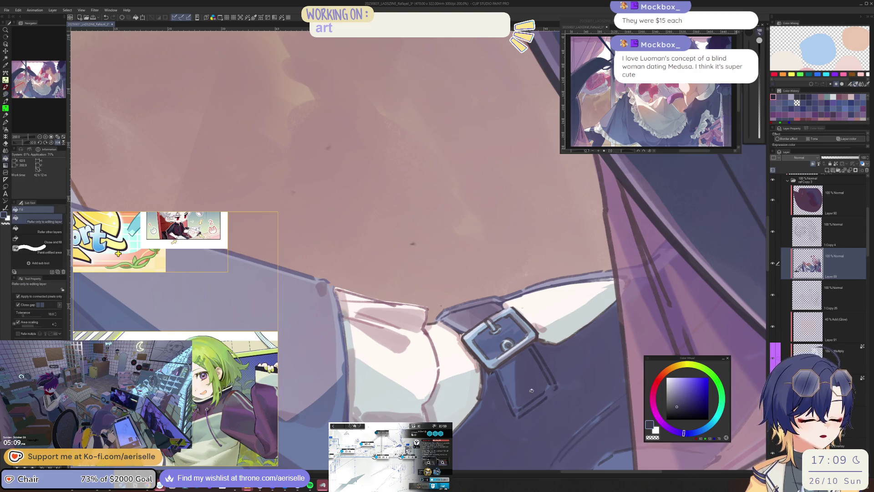
left_click(681, 406)
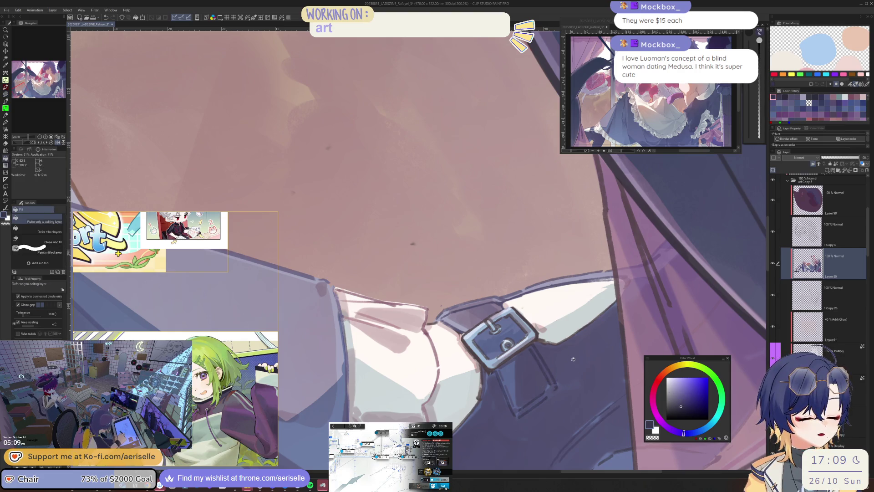
key("u")
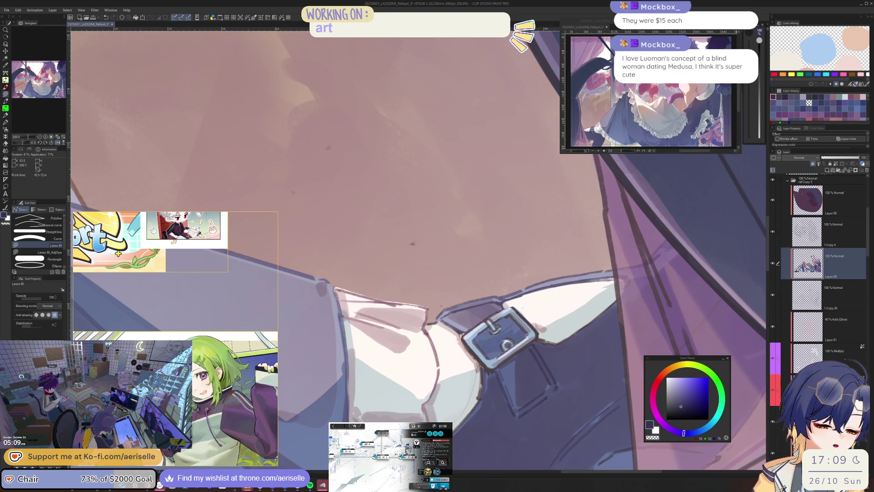
left_click_drag(479, 366, 500, 392)
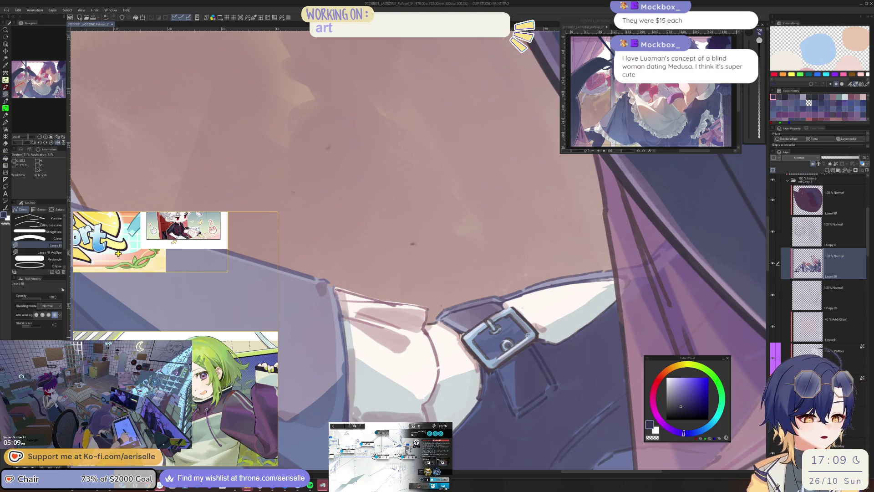
Recolour the belt buckle with a blue-grey lasso fill.
left_click(678, 385)
left_click(678, 396)
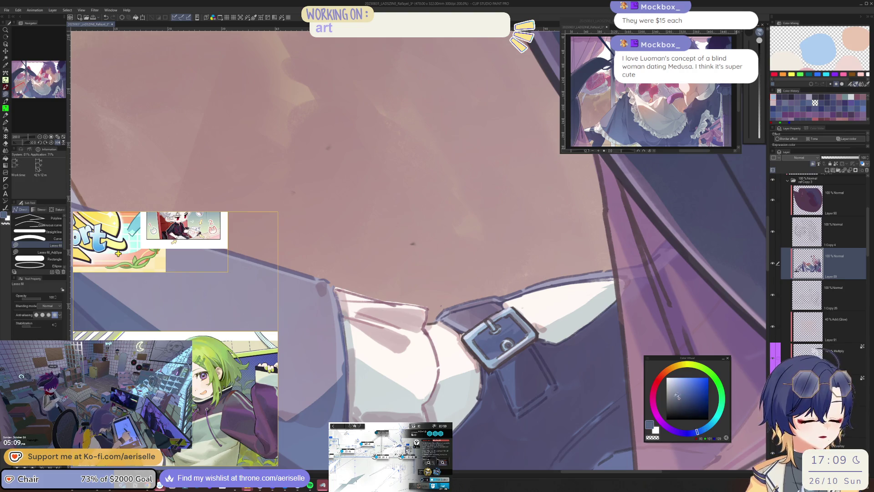
scroll(510, 302, "up", 3)
mouse_move(512, 304)
left_mouse_down()
mouse_move(426, 353)
mouse_move(435, 421)
mouse_move(471, 445)
mouse_move(556, 379)
mouse_move(539, 363)
mouse_move(524, 379)
mouse_move(490, 372)
mouse_move(468, 405)
mouse_move(460, 357)
mouse_move(499, 363)
mouse_move(511, 332)
mouse_move(553, 357)
mouse_move(553, 332)
mouse_move(529, 315)
left_mouse_up()
Reset the canvas rotation to upright and shade the white frill's edge in muted purple.
scroll(607, 331, "down", 5)
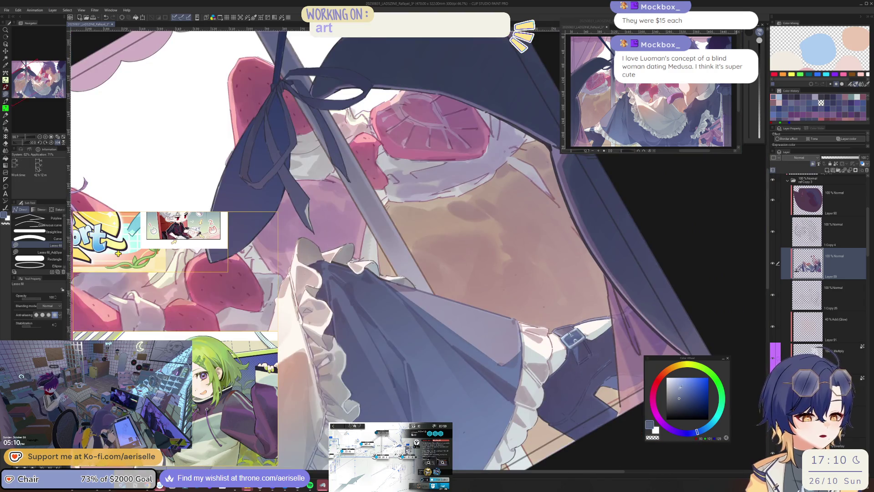
key("ctrl+@")
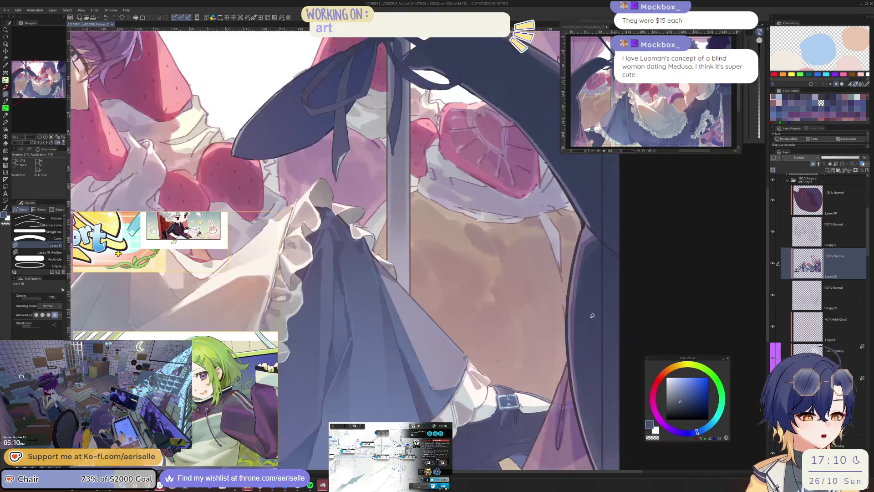
scroll(547, 367, "up", 4)
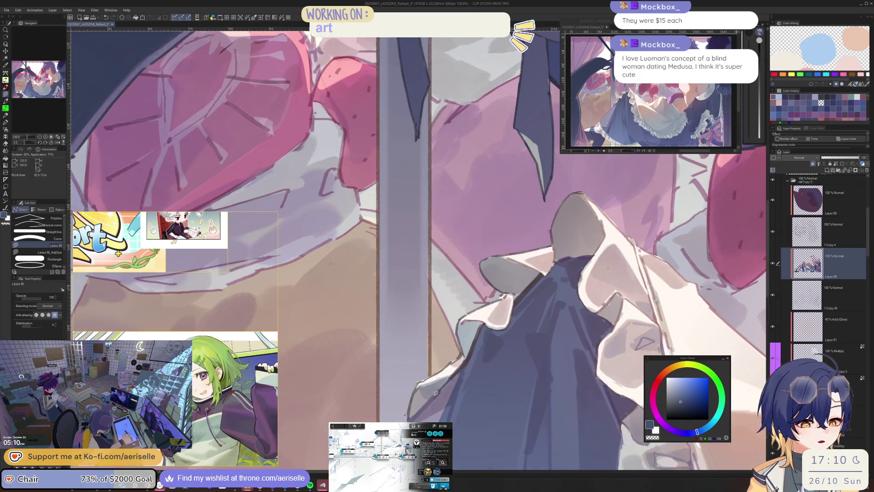
left_click(435, 390, "alt")
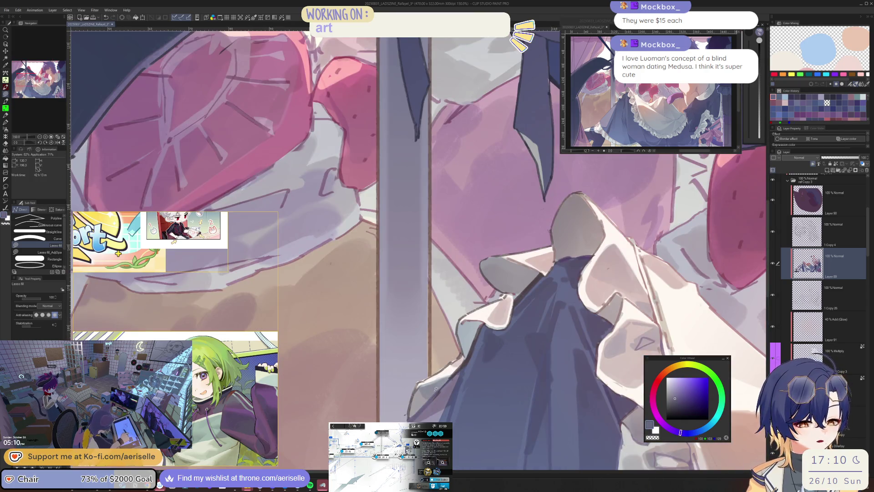
scroll(474, 351, "up", 2)
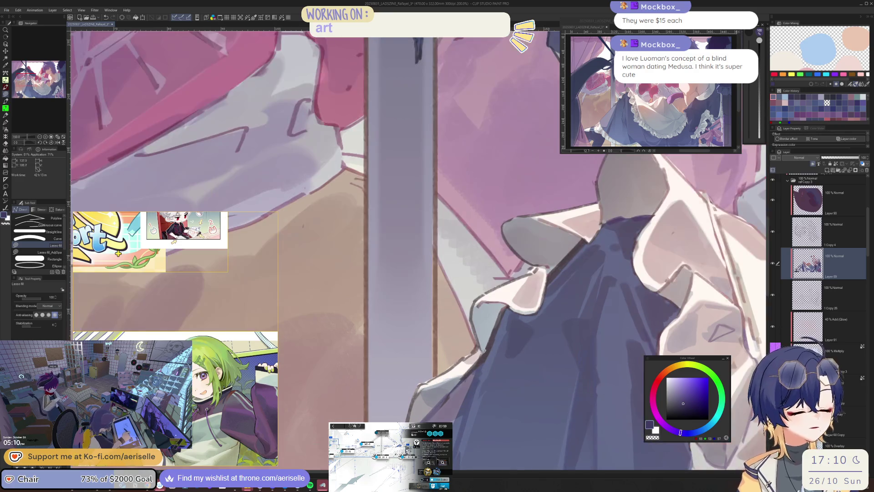
mouse_move(486, 345)
left_mouse_down()
mouse_move(462, 373)
mouse_move(483, 360)
mouse_move(505, 310)
mouse_move(543, 315)
mouse_move(501, 328)
left_mouse_up()
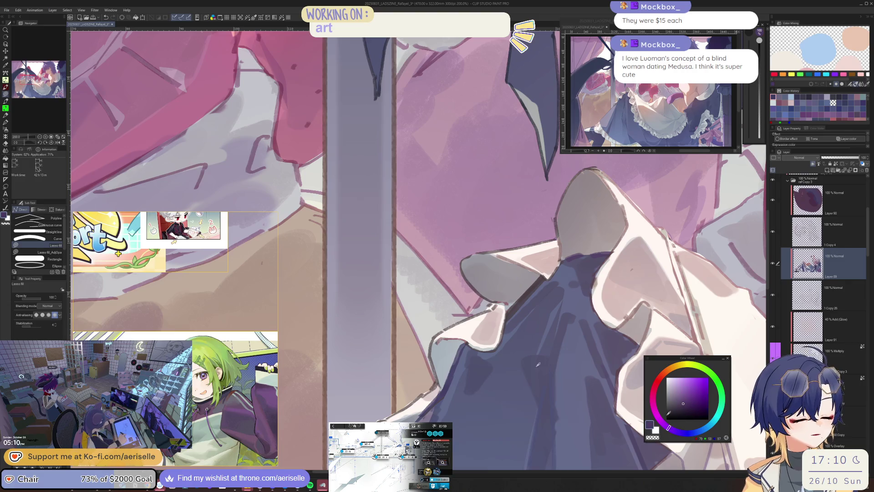
Change the active colour and pan and zoom back out from the frills.
key("g")
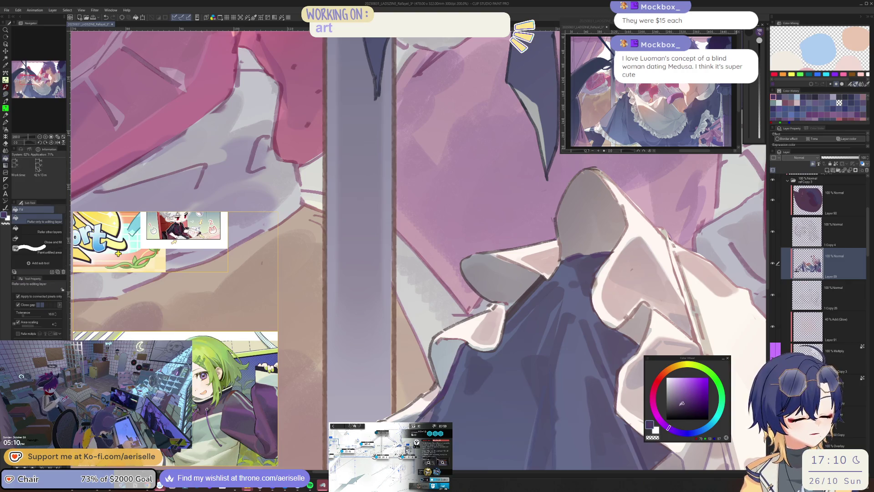
left_click(501, 366, "alt")
left_click_drag(502, 365, 495, 429)
key("u")
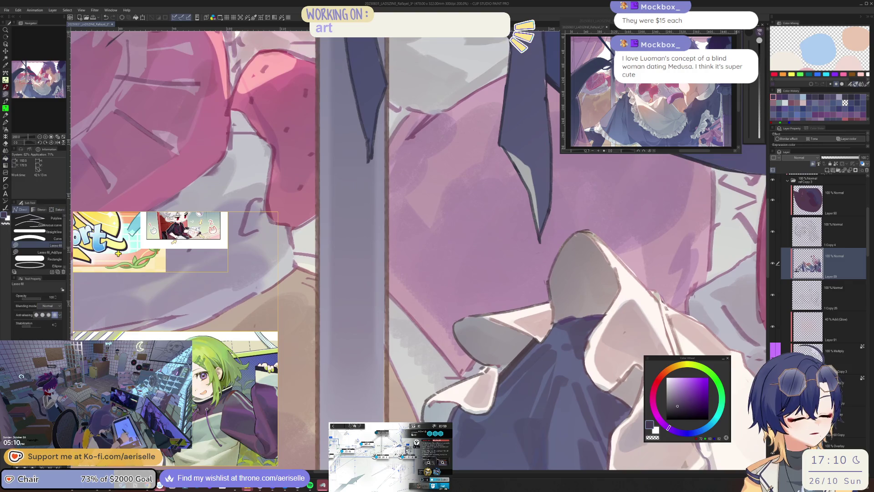
left_click_drag(566, 311, 546, 327)
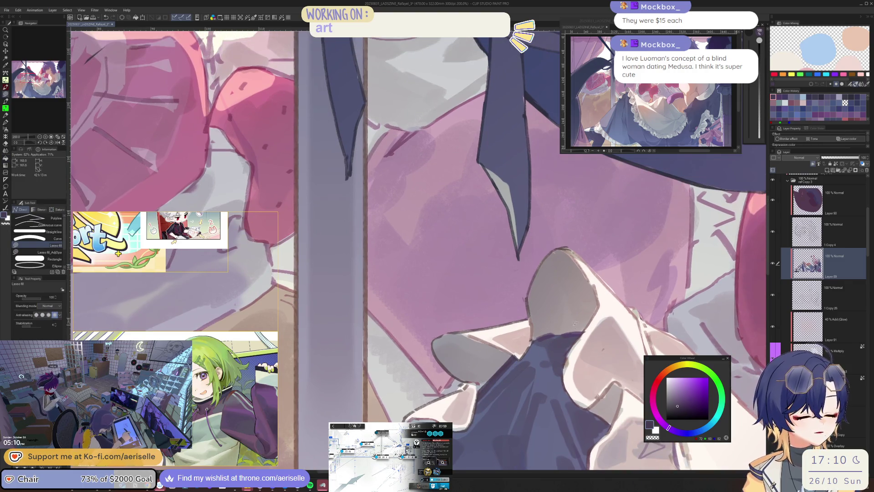
scroll(575, 323, "down", 2)
mouse_move(661, 351)
left_mouse_down()
mouse_move(587, 359)
mouse_move(498, 395)
mouse_move(442, 374)
left_mouse_up()
scroll(558, 370, "down", 2)
Paint light pink touches along the eye's lash line, zooming in and back out.
scroll(437, 373, "up", 5)
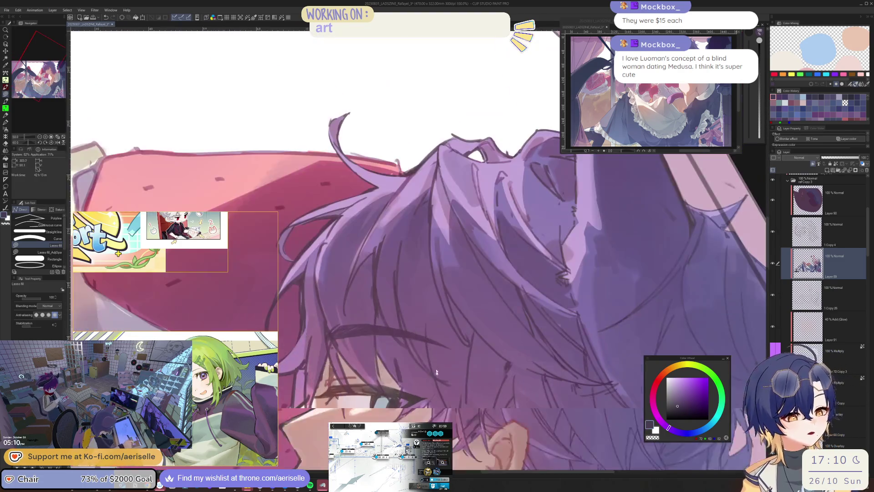
scroll(436, 373, "up", 2)
left_click(614, 308, "alt")
scroll(614, 307, "up", 2)
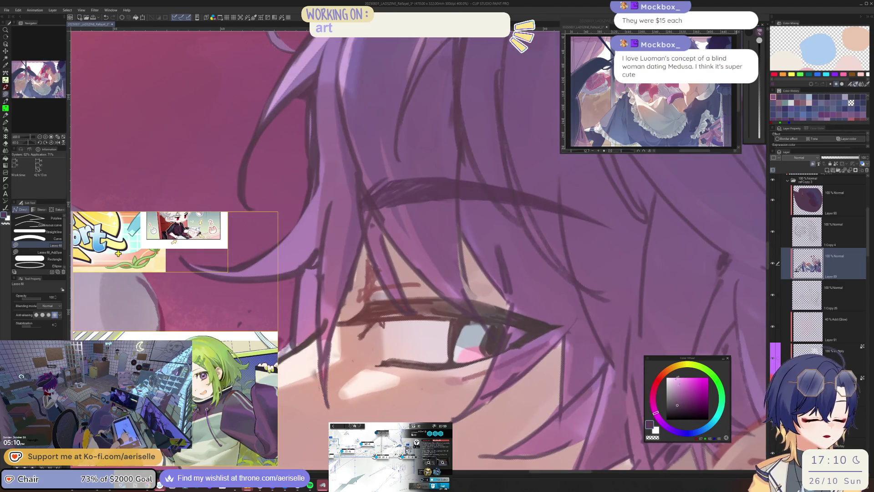
left_click_drag(513, 311, 506, 355)
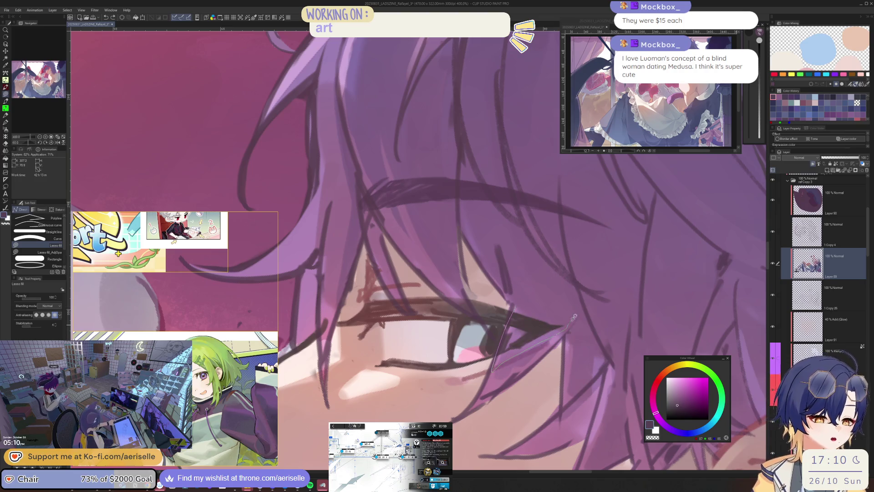
scroll(492, 342, "down", 4)
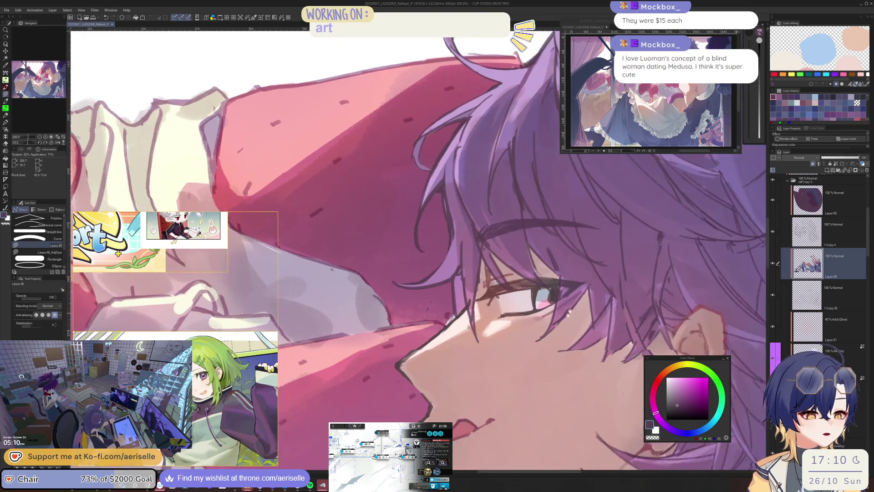
scroll(488, 340, "up", 2)
scroll(546, 328, "down", 5)
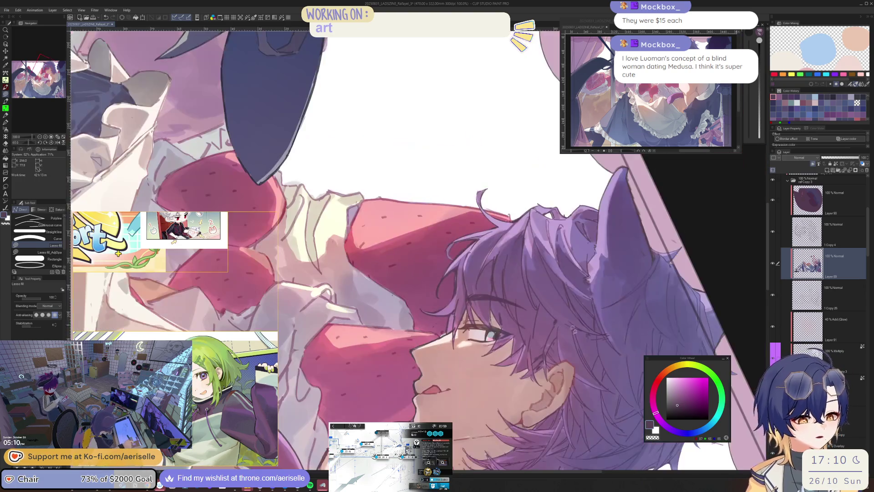
scroll(600, 314, "down", 4)
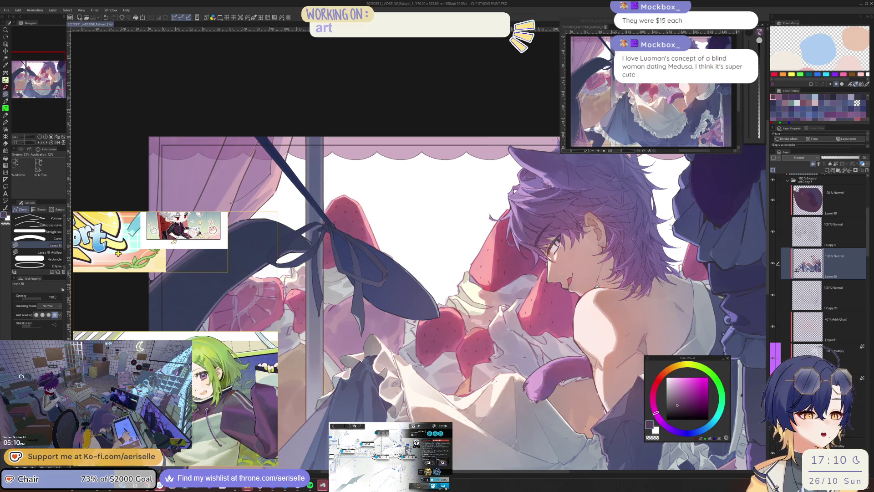
Collapse folder d, toggle its visibility off and on twice to compare, then save with Ctrl+S.
scroll(784, 224, "up", 3)
scroll(784, 225, "up", 3)
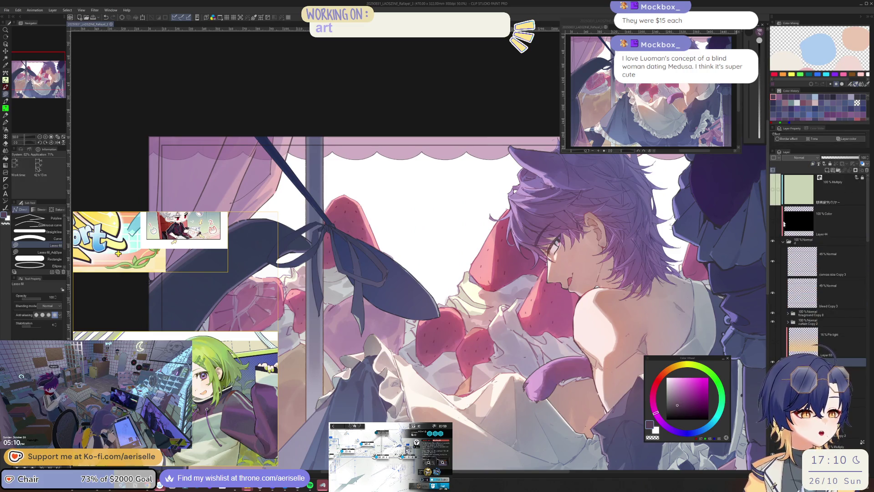
left_click(783, 242)
left_click(773, 241)
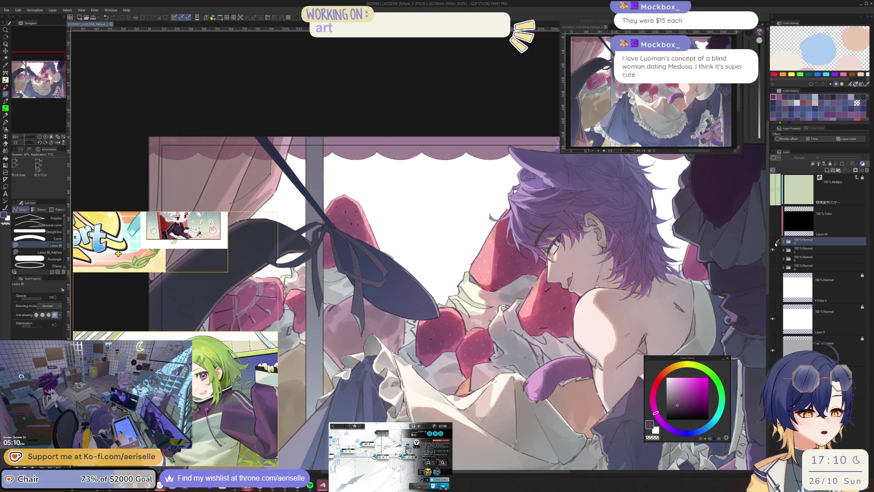
left_click(774, 242)
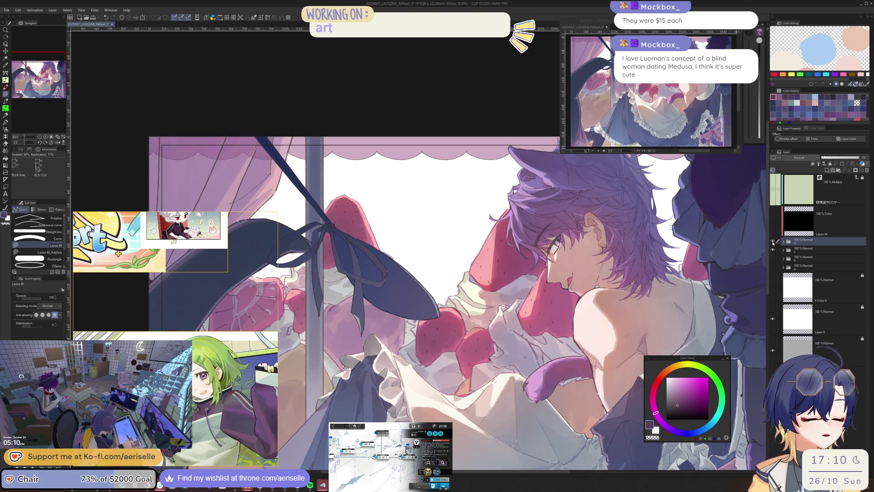
left_click(773, 241)
left_click(773, 241)
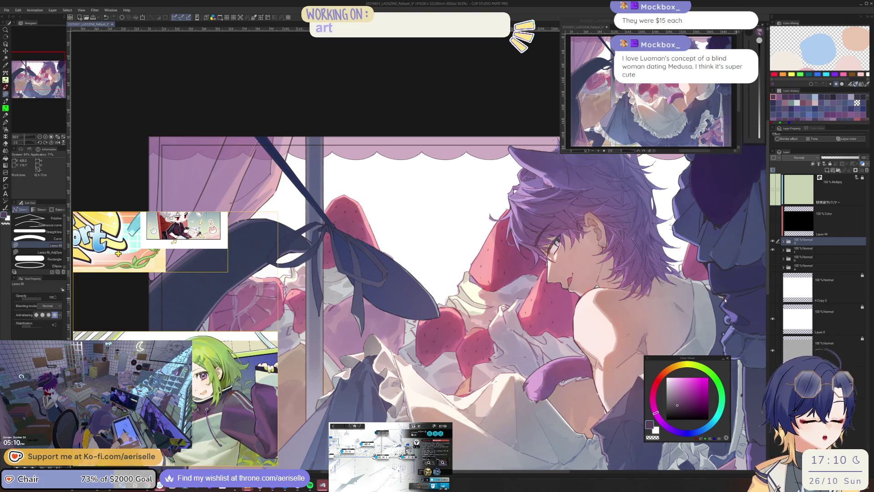
key("ctrl+s")
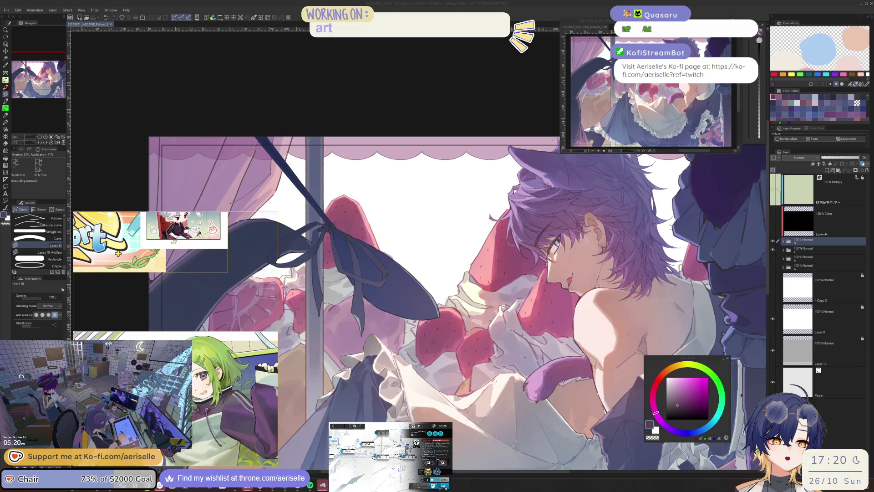
Expand the layer folder and hide the pin-light Layer 93.
left_click(784, 242)
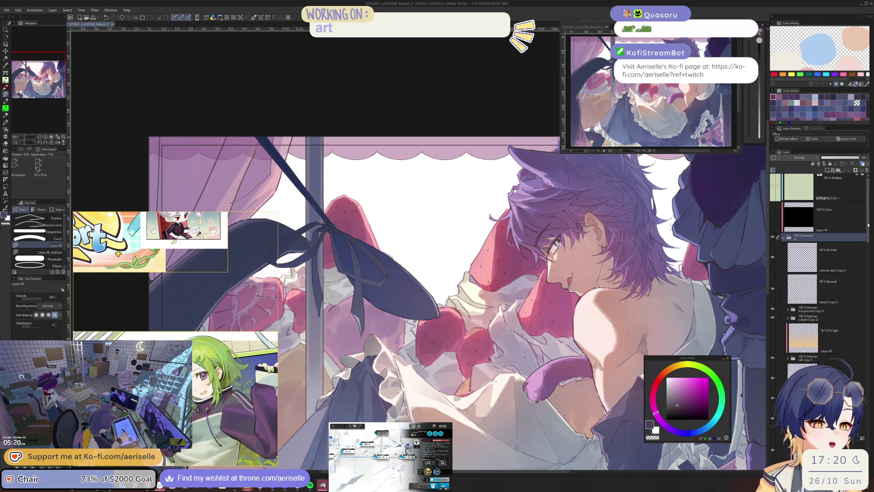
scroll(799, 296, "down", 2)
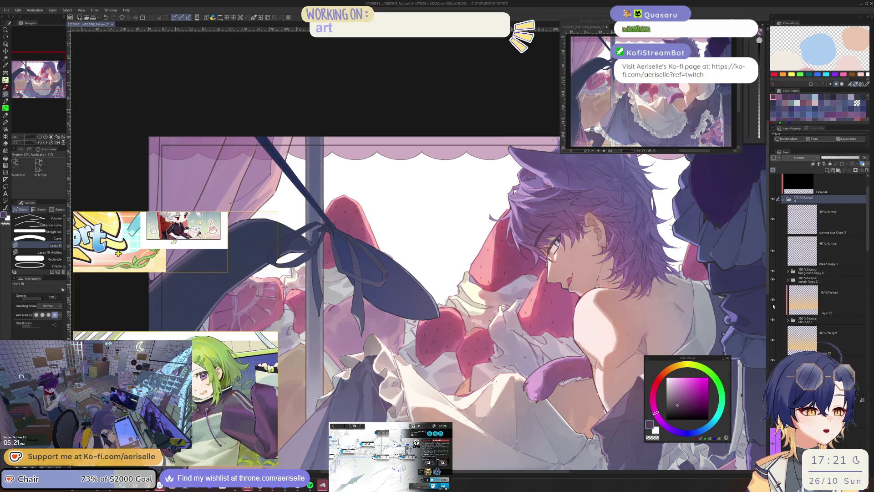
left_click(796, 308)
scroll(536, 399, "down", 1)
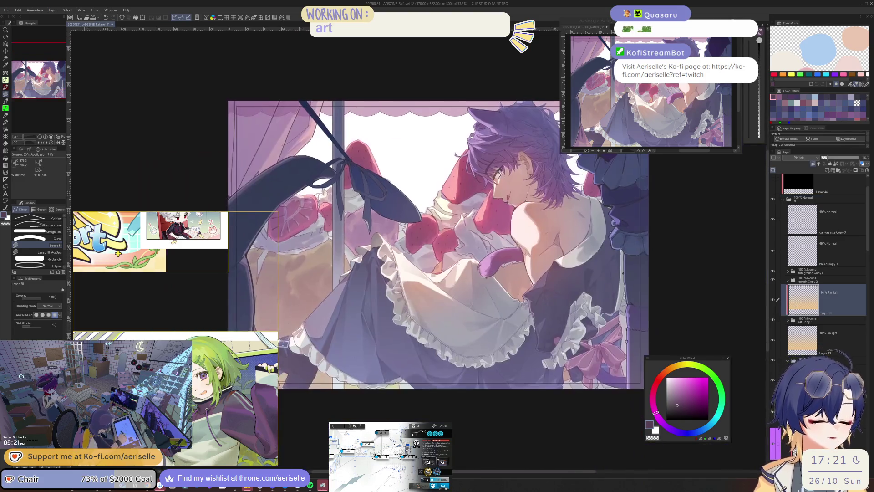
scroll(536, 398, "up", 3)
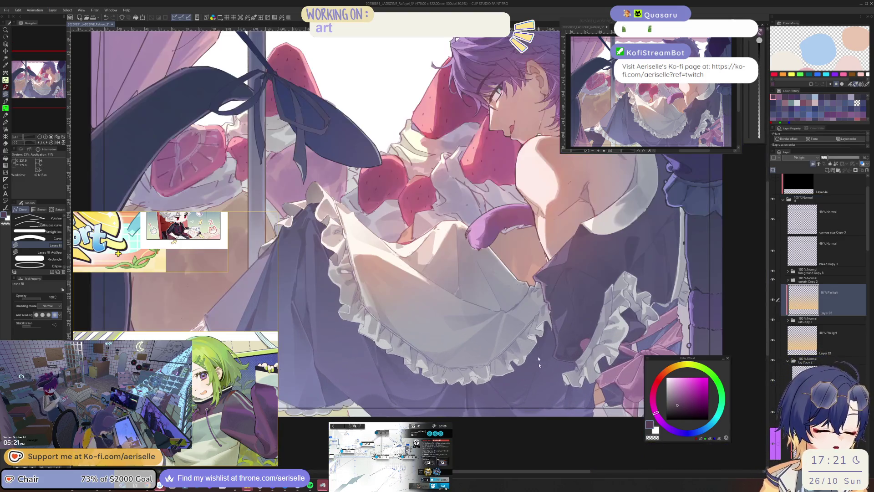
key("ctrl+shift")
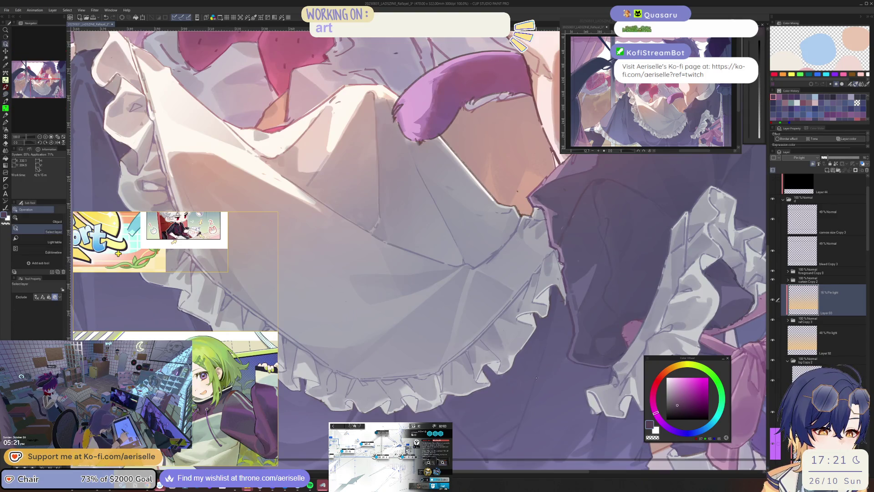
key("ctrl+comma")
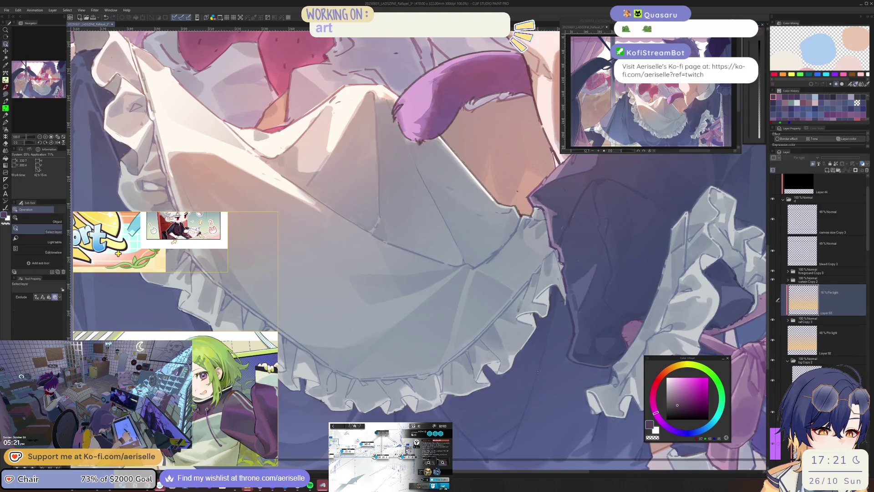
On Layer 90, lasso a thin skirt sliver and lower its Luminosity to about -6.
left_click(537, 370, "ctrl+shift")
left_click_drag(554, 310, 535, 373)
key("ctrl+u")
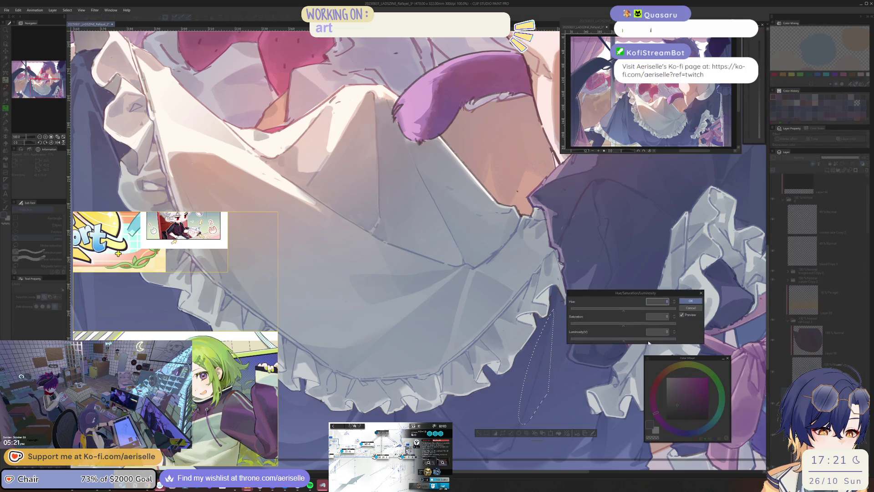
left_click_drag(623, 340, 620, 340)
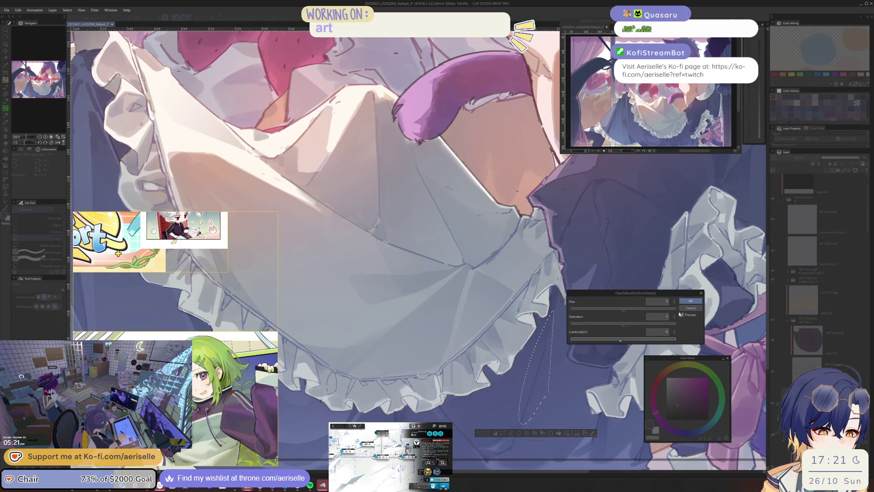
left_click(691, 301)
Flip and zoom to the face, sample a skin colour, and fill shading along the jaw and chin.
key("ctrl+minus")
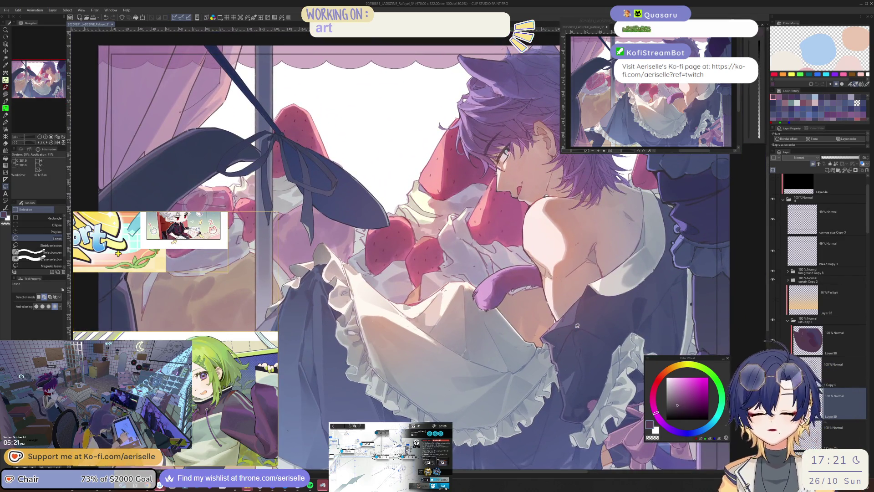
key("h")
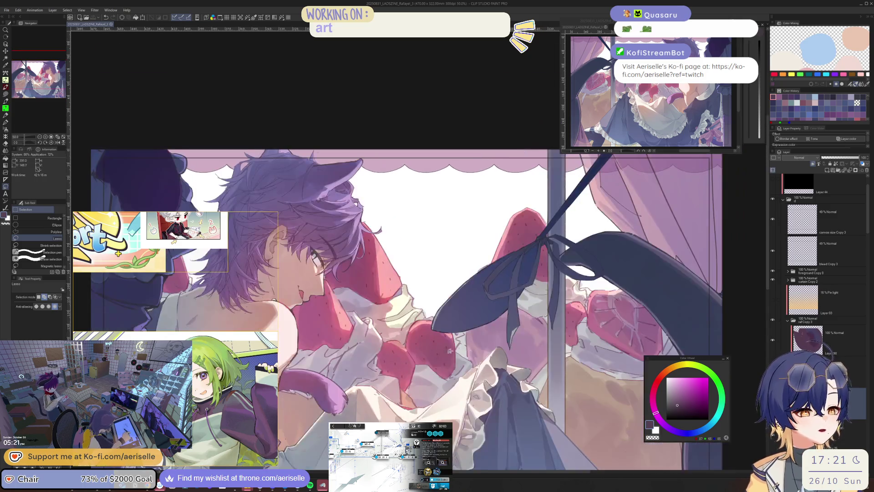
key("ctrl+plus")
key("ctrl+plus")
key("ctrl+plus")
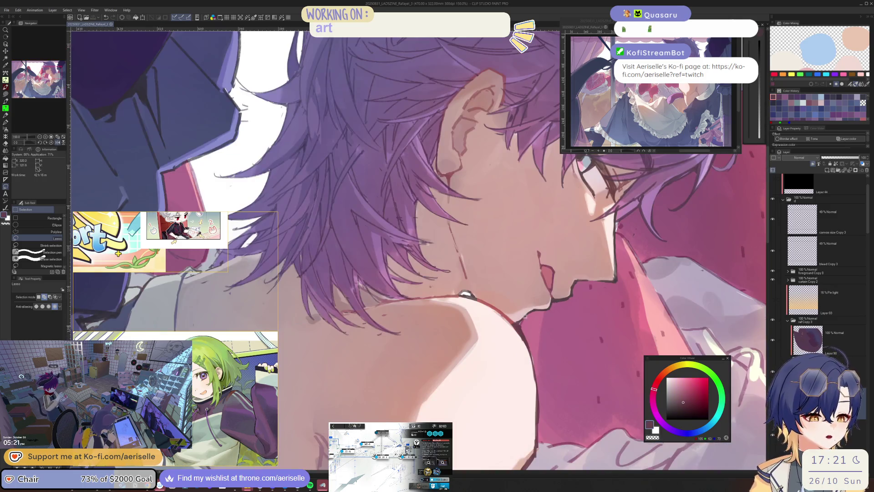
key("minus")
key("i")
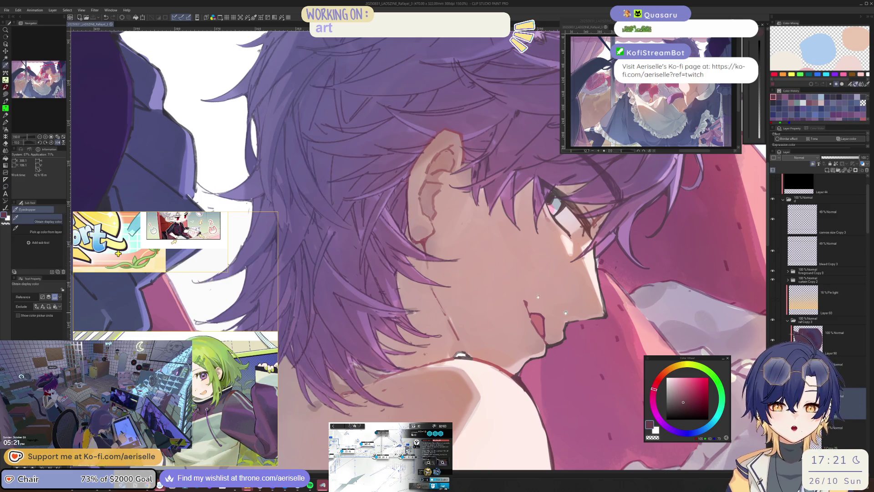
left_click(519, 380)
key("u")
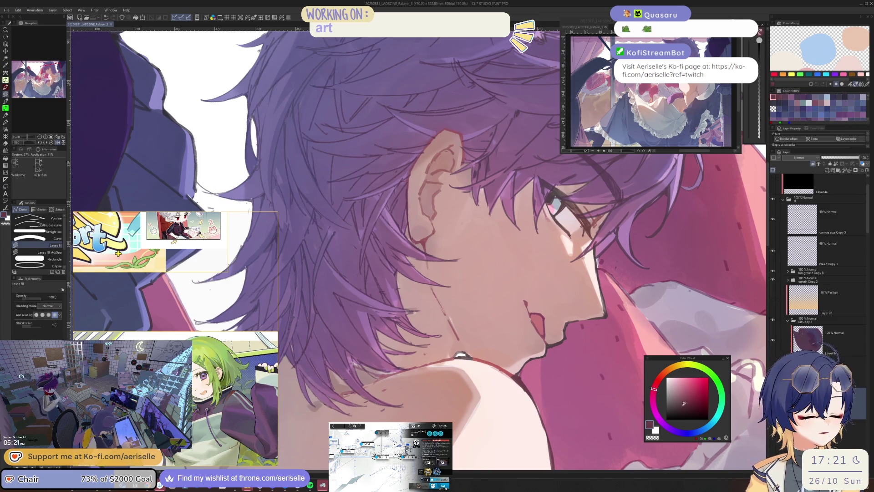
key("ctrl+plus")
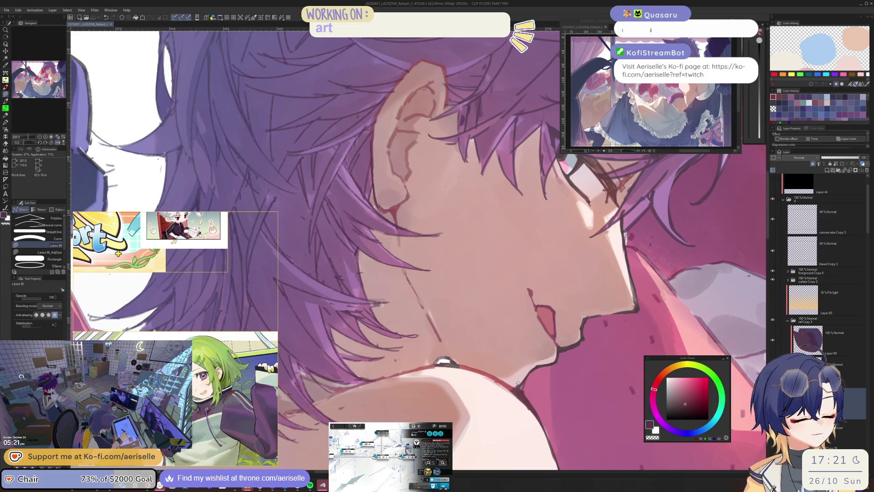
mouse_move(518, 384)
left_mouse_down()
mouse_move(562, 350)
mouse_move(538, 360)
left_mouse_up()
mouse_move(518, 401)
left_mouse_down()
mouse_move(531, 404)
mouse_move(598, 354)
mouse_move(584, 260)
mouse_move(553, 360)
mouse_move(566, 314)
left_mouse_up()
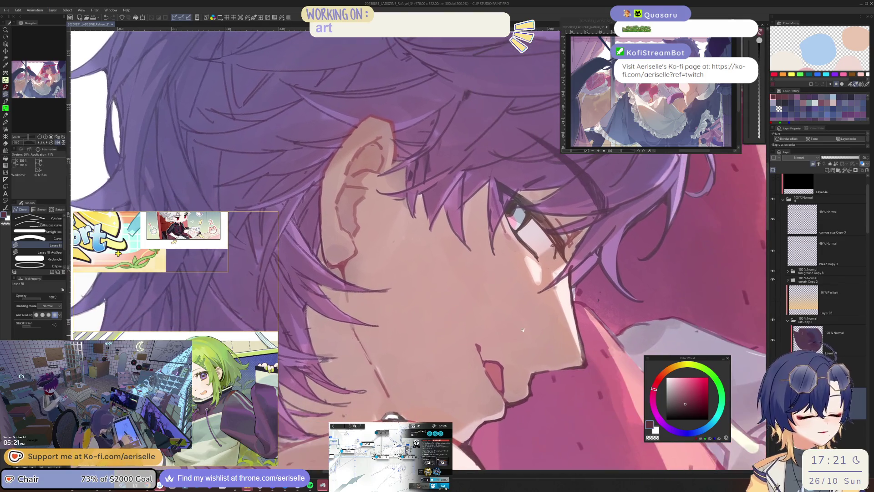
Select the chin area and darken it with Luminosity -13, then deselect and zoom to 100%.
key("m")
left_click_drag(572, 259, 557, 340)
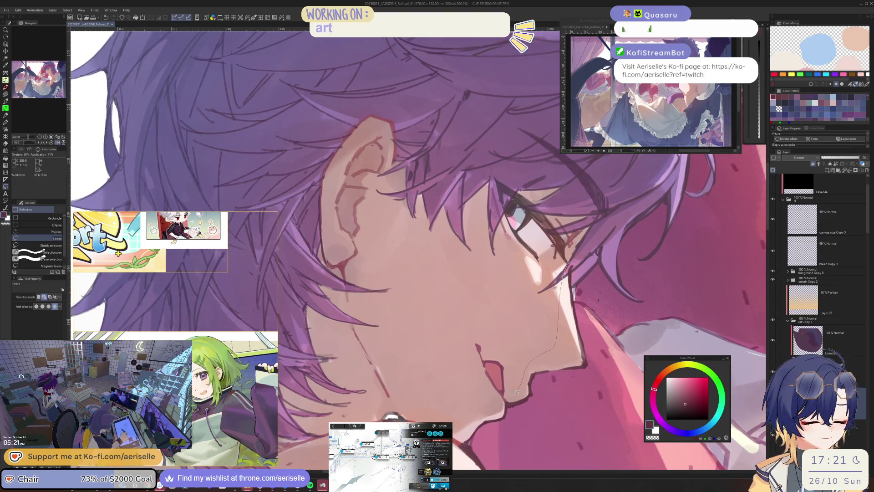
mouse_move(471, 424)
left_mouse_down()
mouse_move(567, 434)
mouse_move(601, 371)
left_mouse_up()
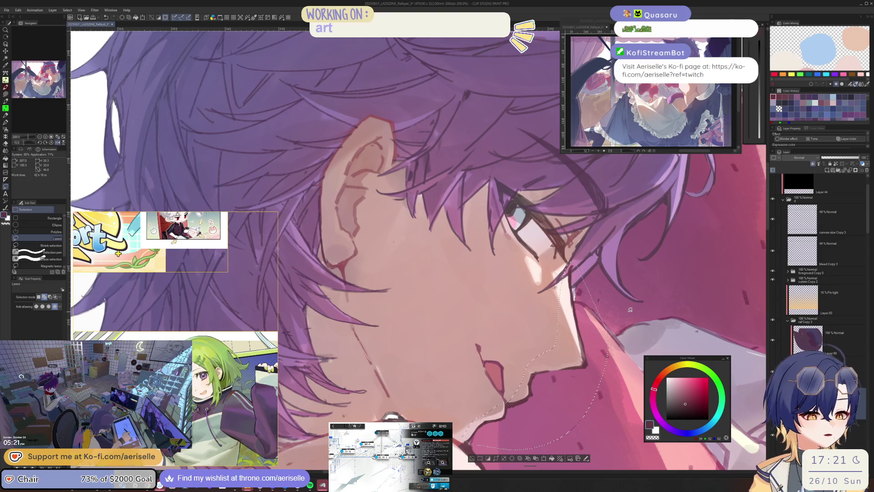
key("ctrl+u")
left_click(617, 340)
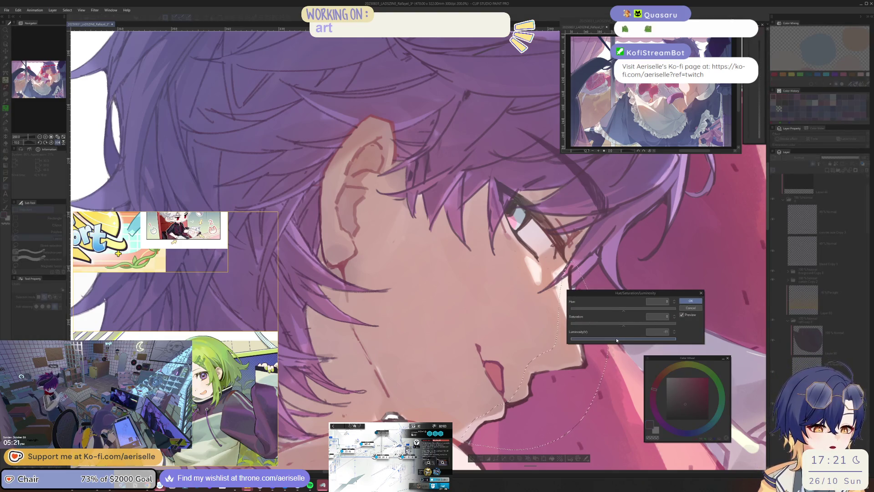
left_click(691, 300)
key("ctrl+d")
key("o")
key("ctrl+alt+0")
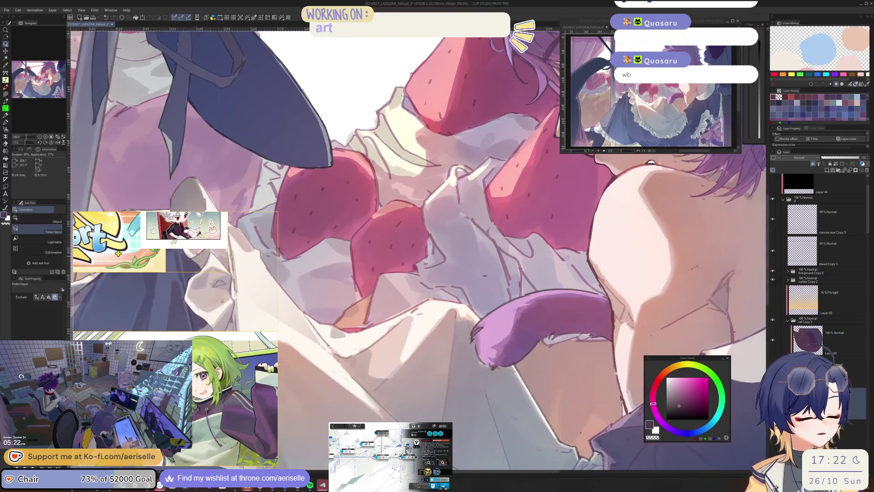
Fill along the edges of the purple bow at the dress front, then pick a muted purple.
key("u")
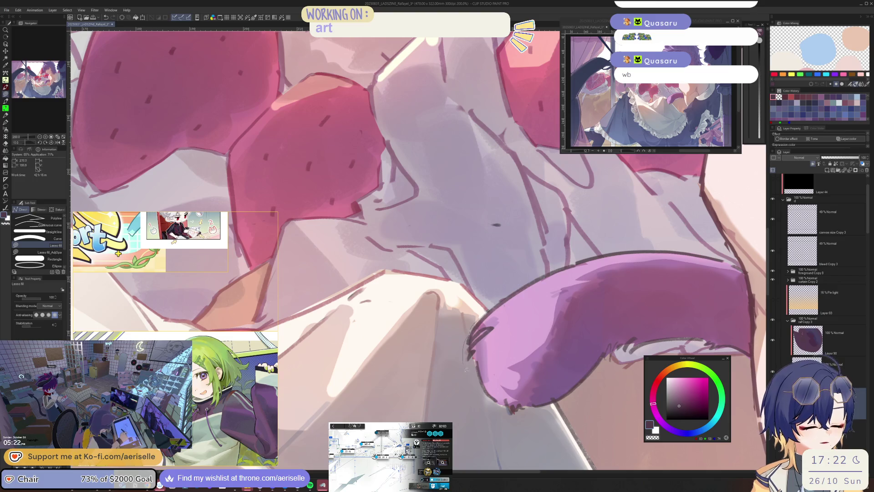
left_click_drag(523, 303, 616, 251)
mouse_move(578, 298)
left_mouse_down()
mouse_move(524, 319)
mouse_move(486, 351)
left_mouse_up()
mouse_move(485, 351)
left_mouse_down()
mouse_move(529, 325)
mouse_move(592, 314)
mouse_move(697, 319)
mouse_move(457, 367)
mouse_move(521, 312)
left_mouse_up()
mouse_move(627, 292)
left_mouse_down()
mouse_move(664, 279)
mouse_move(677, 264)
left_mouse_up()
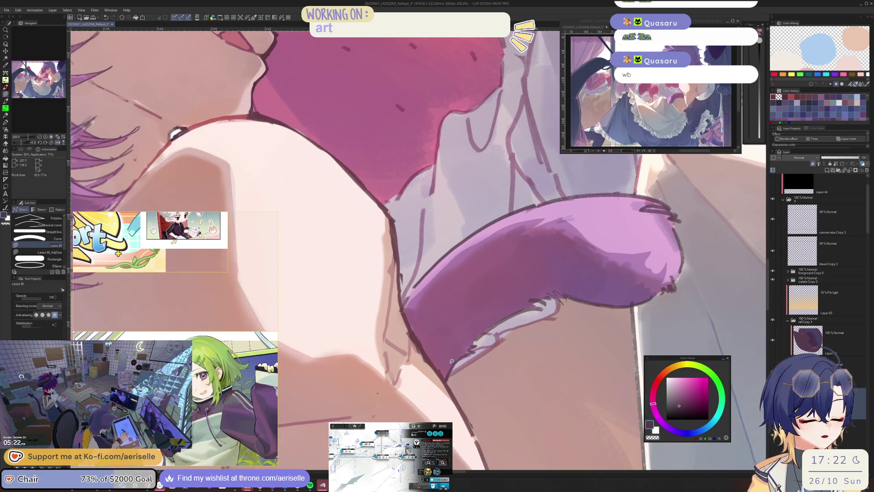
key("c")
left_click(684, 401)
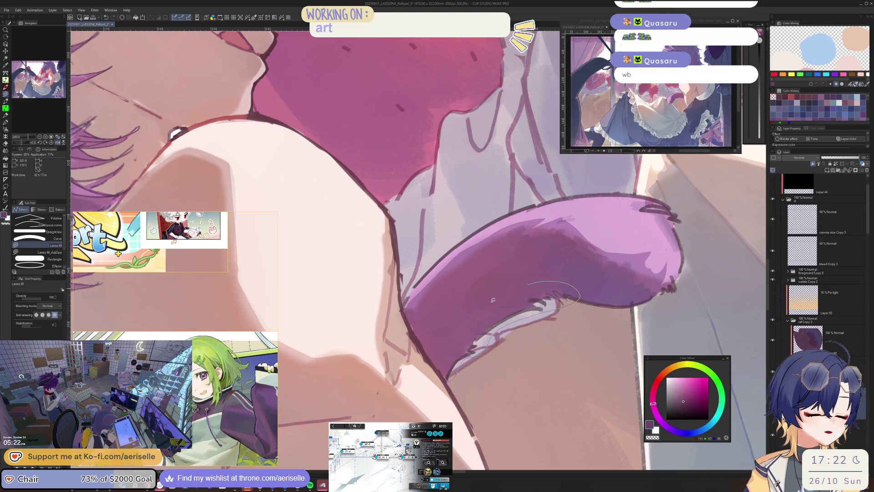
Sample several pinks from the artwork and lasso-fill a pink shape along the tail's edge.
mouse_move(501, 327)
left_mouse_down()
mouse_move(554, 314)
mouse_move(430, 326)
left_mouse_up()
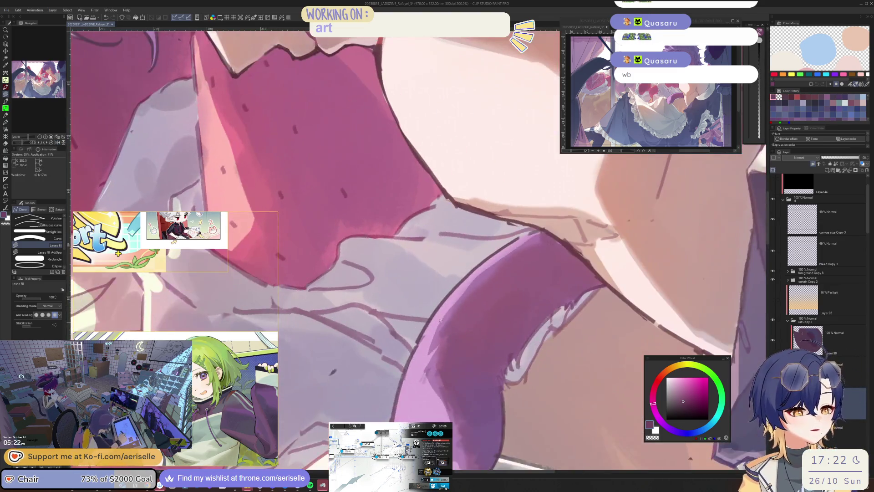
key("i")
key("i")
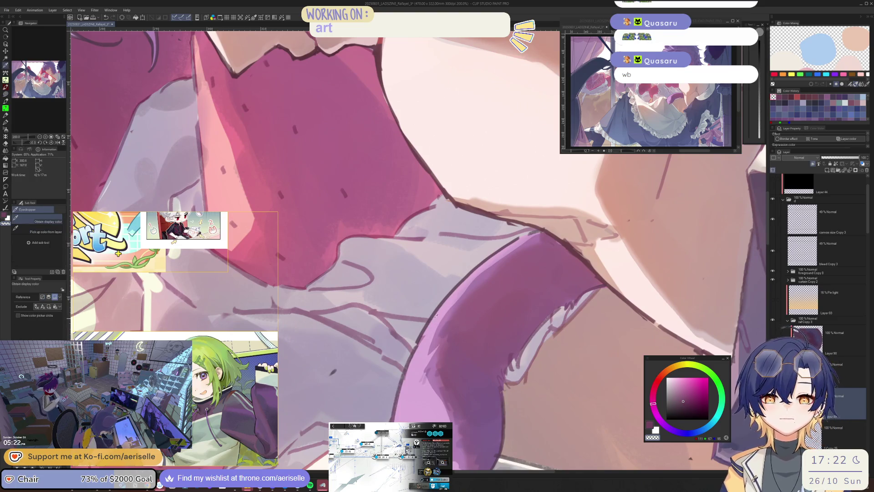
left_click(430, 329)
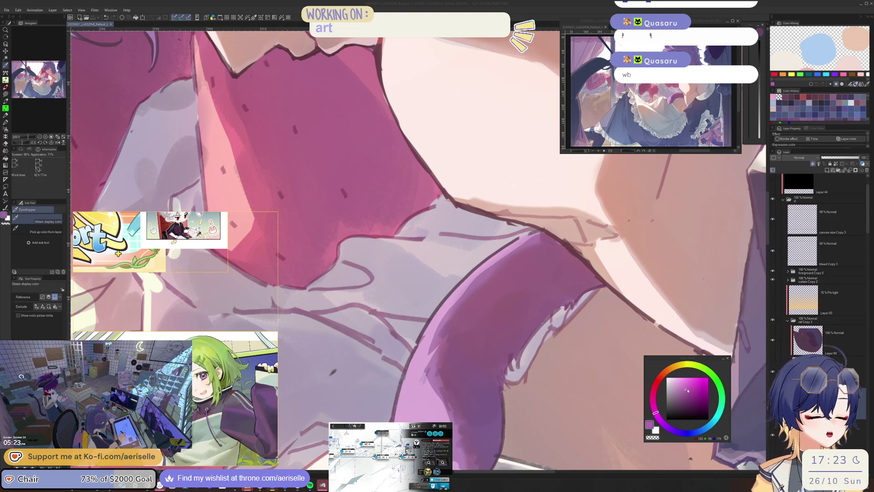
left_click(409, 367)
left_click(420, 361)
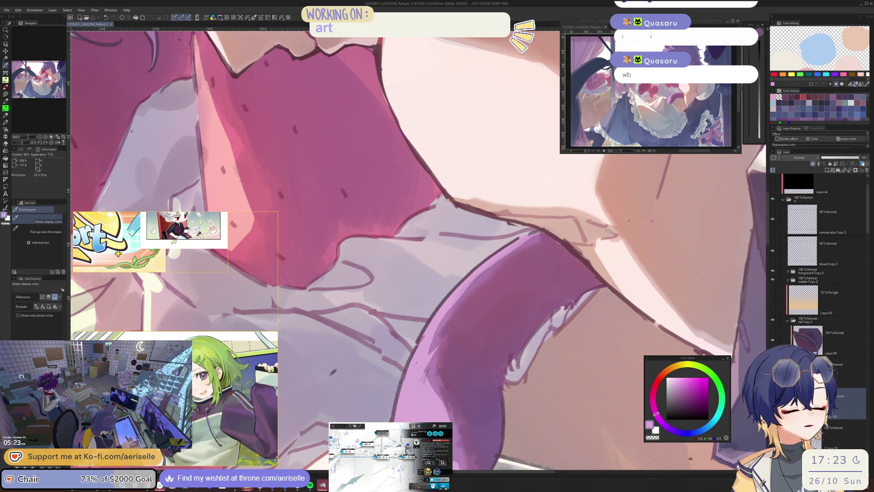
left_click(442, 367)
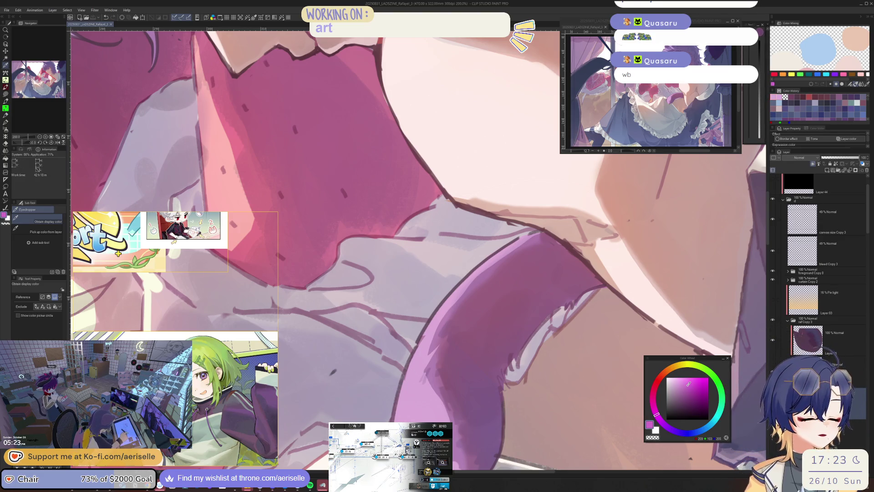
left_click(464, 373)
key("u")
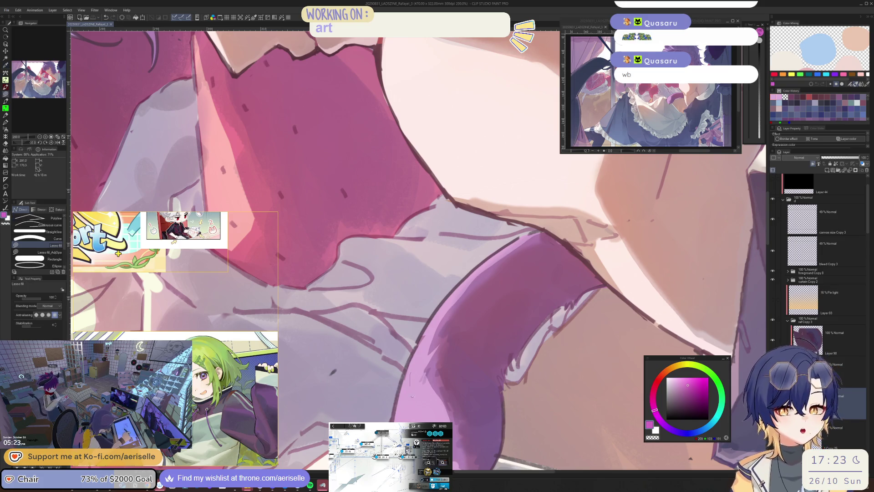
left_click_drag(413, 396, 383, 402)
left_click_drag(458, 260, 539, 228)
Lasso-fill along the purple tail's left edge.
scroll(456, 250, "down", 5)
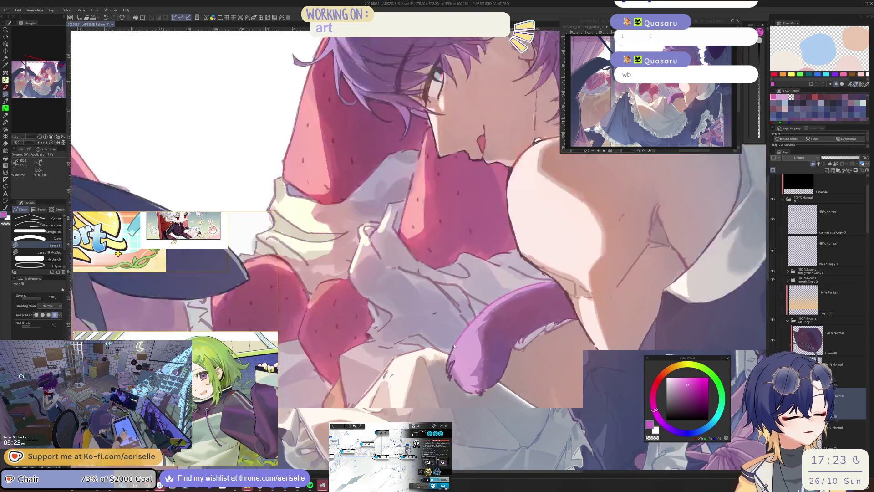
scroll(454, 346, "up", 5)
left_click_drag(455, 341, 438, 412)
mouse_move(469, 382)
left_mouse_down()
mouse_move(448, 400)
mouse_move(489, 350)
left_mouse_up()
Set the tail's upper edge to Hue -3, Saturation -21 and Luminosity -19.
key("m")
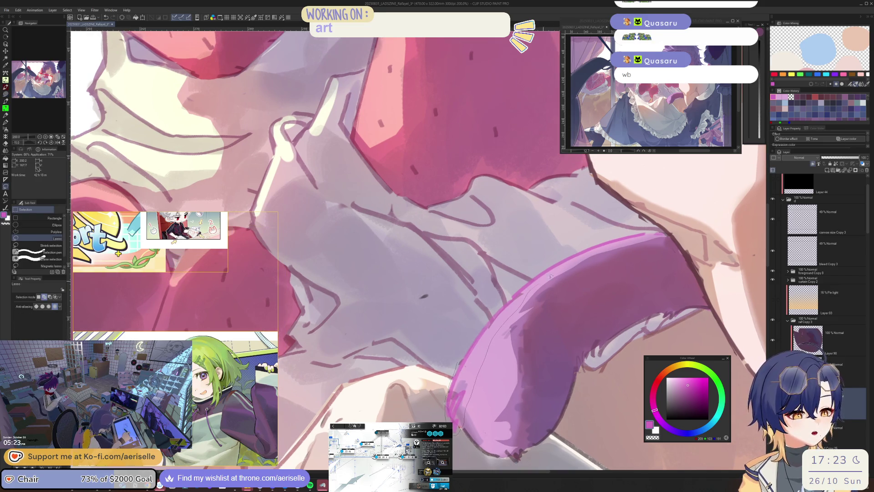
mouse_move(551, 276)
left_mouse_down()
mouse_move(656, 238)
mouse_move(569, 248)
left_mouse_up()
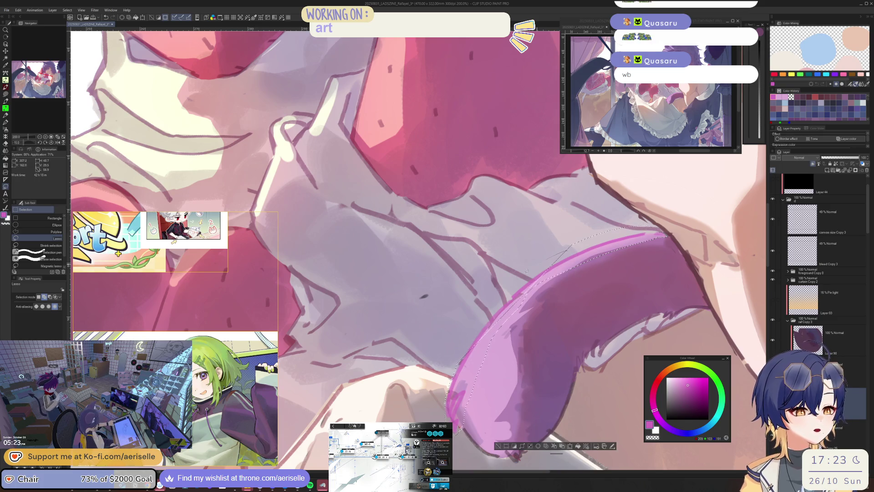
key("ctrl+u")
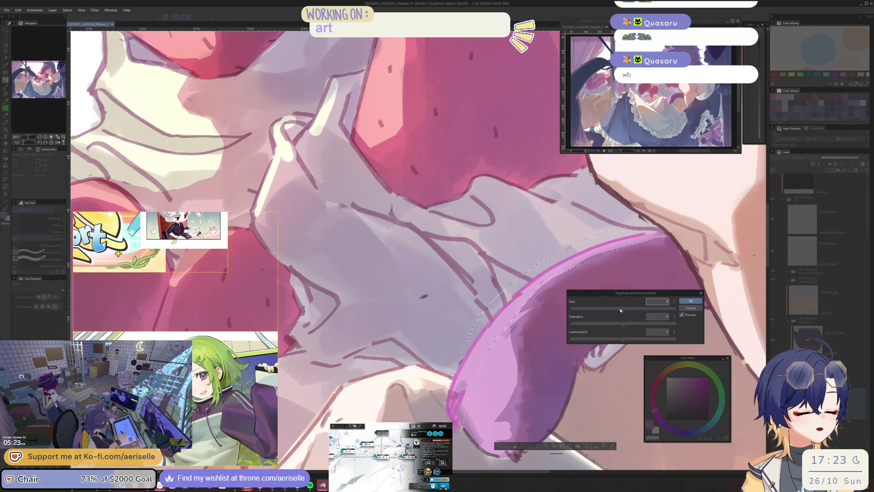
left_click(622, 309)
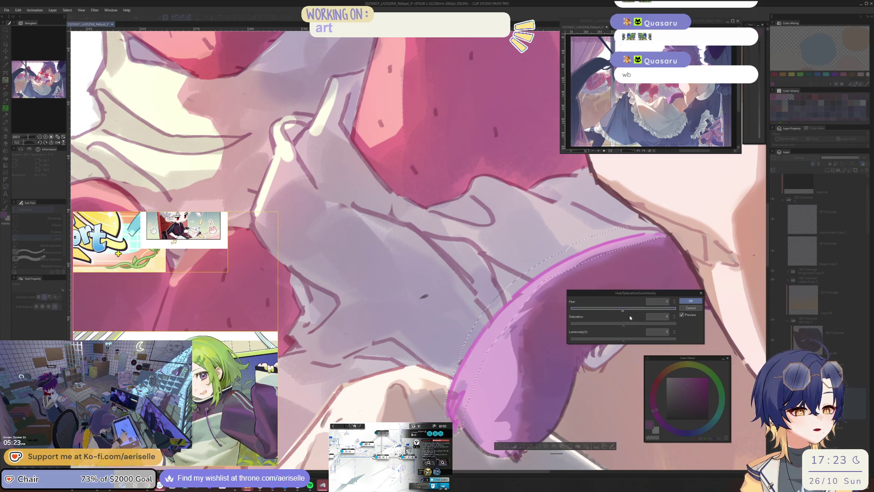
left_click(613, 325)
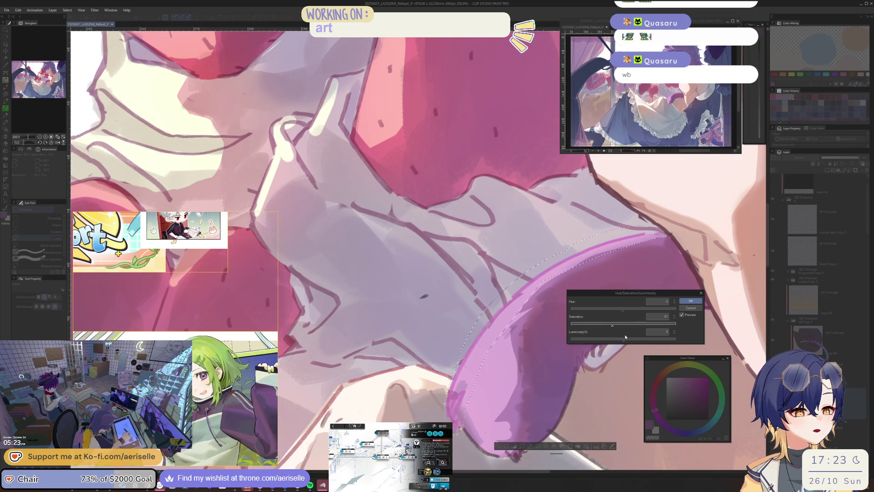
mouse_move(622, 340)
left_mouse_down()
mouse_move(614, 340)
mouse_move(622, 340)
left_mouse_up()
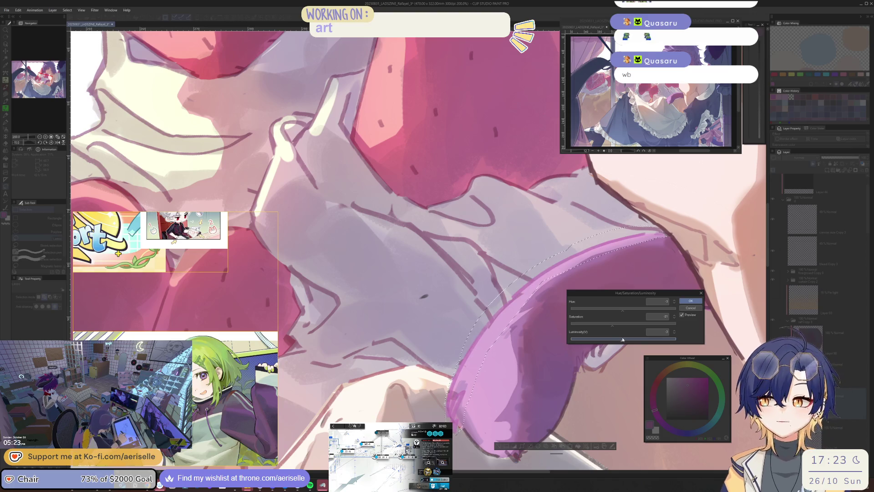
left_click(691, 301)
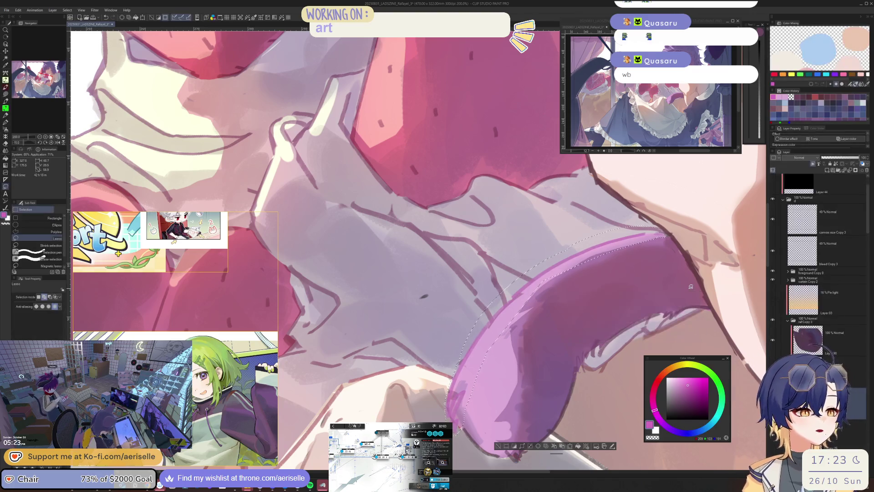
Dim a narrow strip on the tail's lower-left edge with Luminosity -6.
mouse_move(471, 347)
left_mouse_down()
mouse_move(448, 396)
mouse_move(460, 442)
mouse_move(474, 365)
left_mouse_up()
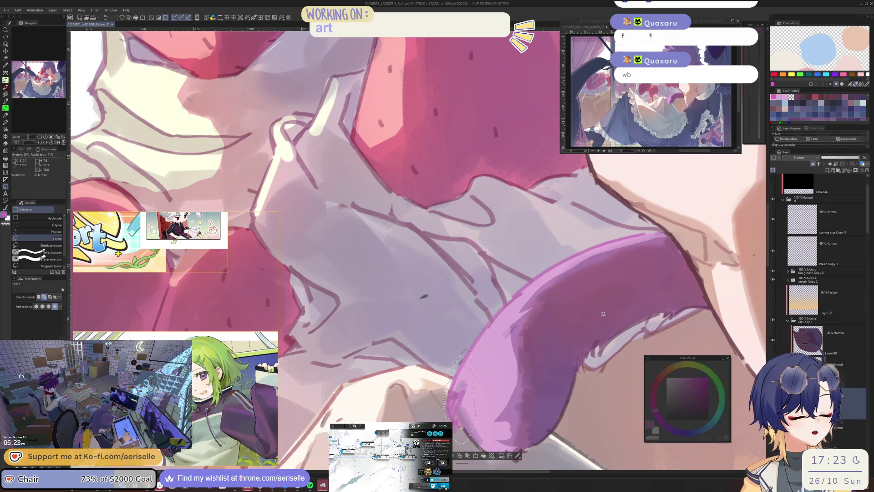
key("ctrl+u")
mouse_move(624, 339)
left_mouse_down()
mouse_move(622, 325)
mouse_move(610, 342)
left_mouse_up()
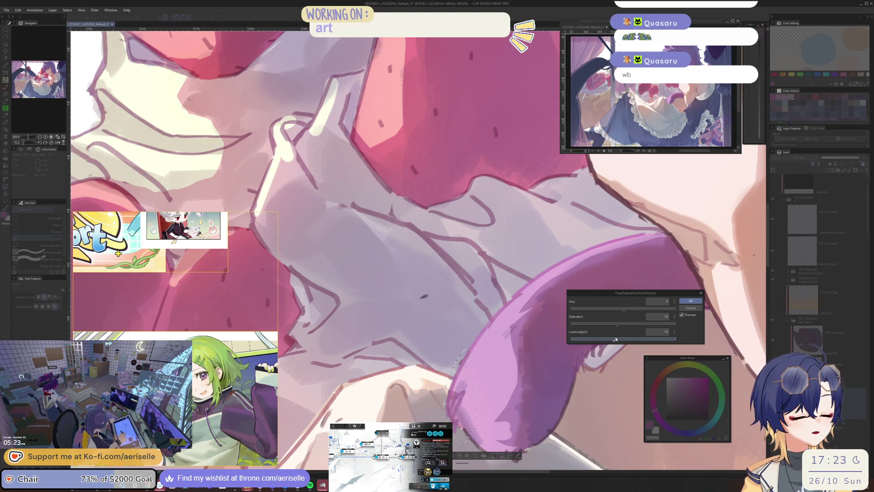
left_click(689, 301)
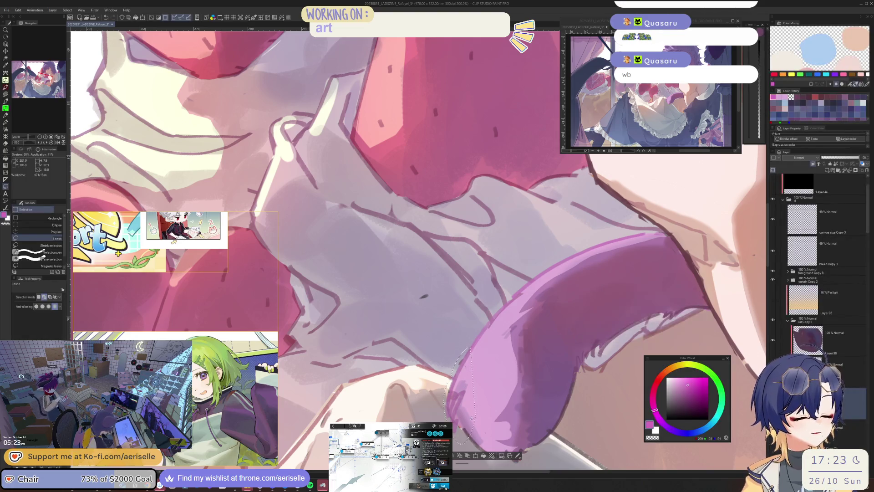
key("ctrl+0")
scroll(552, 327, "up", 5)
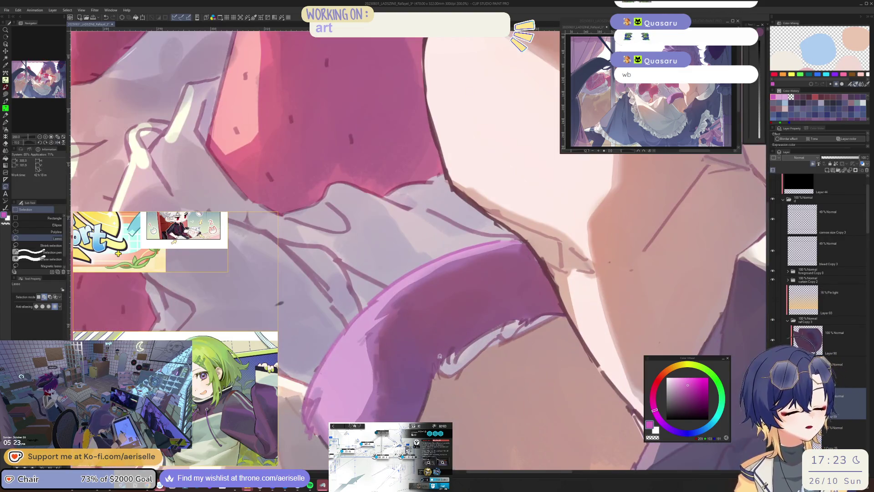
Lower the saturation of the lassoed tail tip, then mirror the canvas to check composition.
mouse_move(440, 355)
left_mouse_down()
mouse_move(433, 394)
mouse_move(482, 321)
mouse_move(478, 332)
left_mouse_up()
key("ctrl+u")
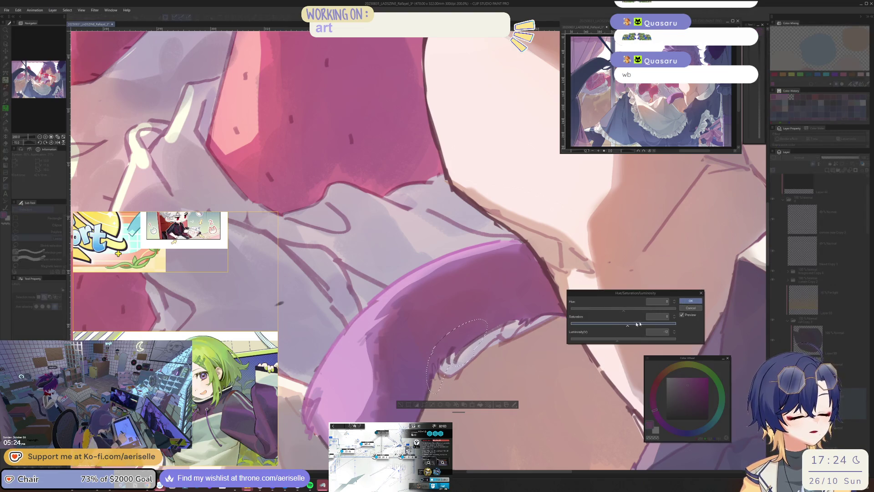
left_click(690, 301)
scroll(401, 405, "down", 5)
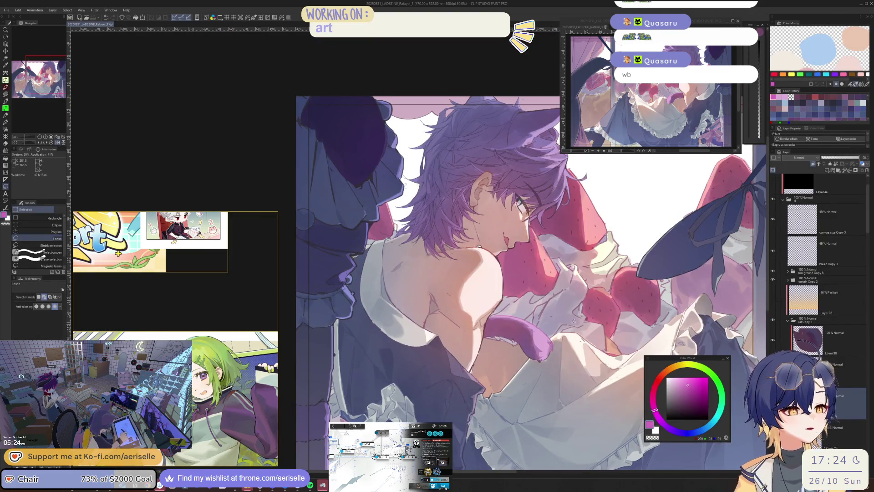
key("h")
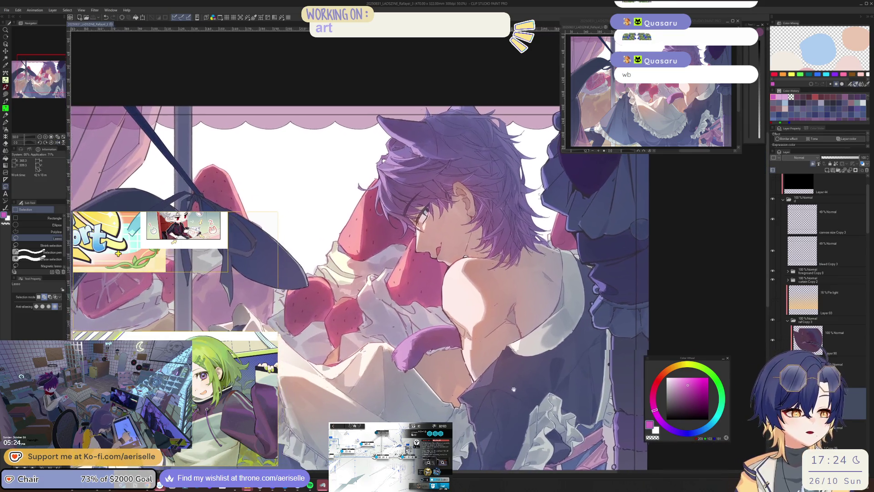
scroll(525, 398, "up", 2)
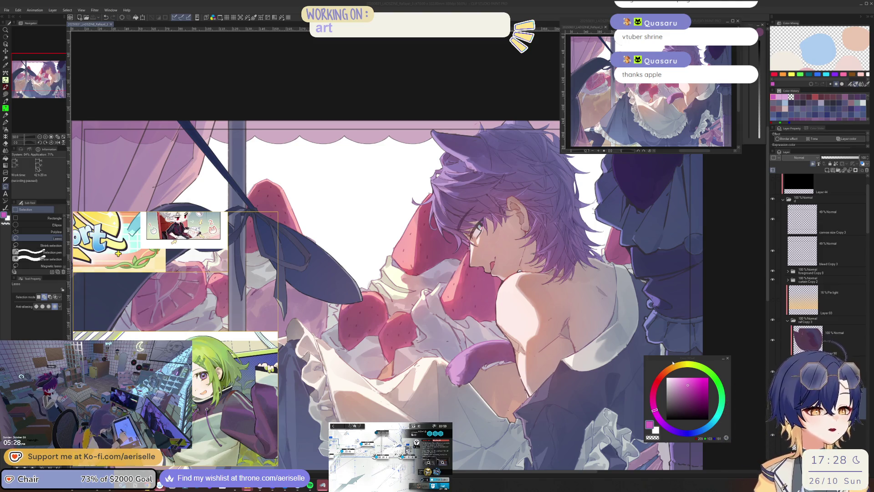
Flip the view back and lasso-fill a dark blue-grey patch around the neck.
key("h")
scroll(477, 343, "down", 3)
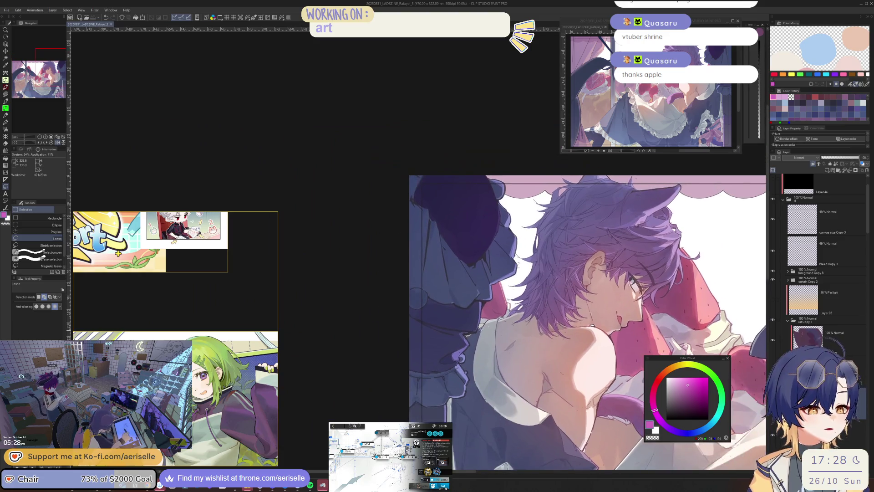
scroll(477, 343, "up", 5)
left_click(478, 328, "alt")
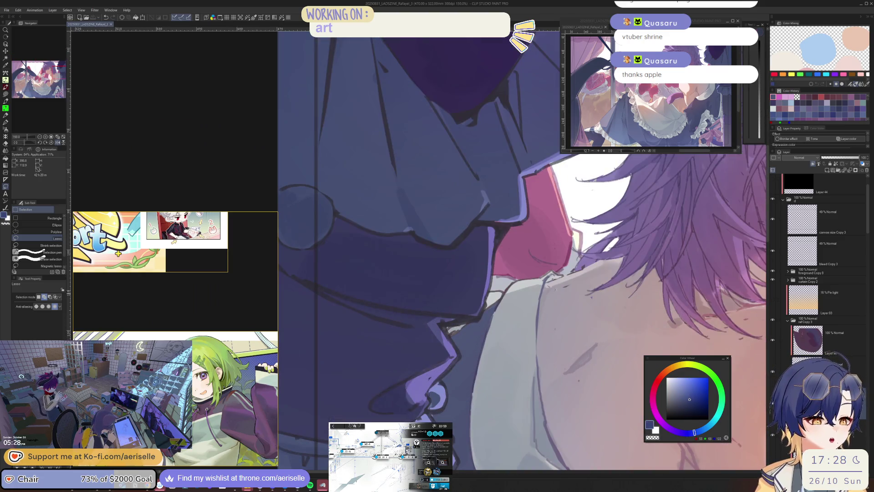
scroll(547, 272, "up", 1)
key("u")
left_click(559, 272, "alt")
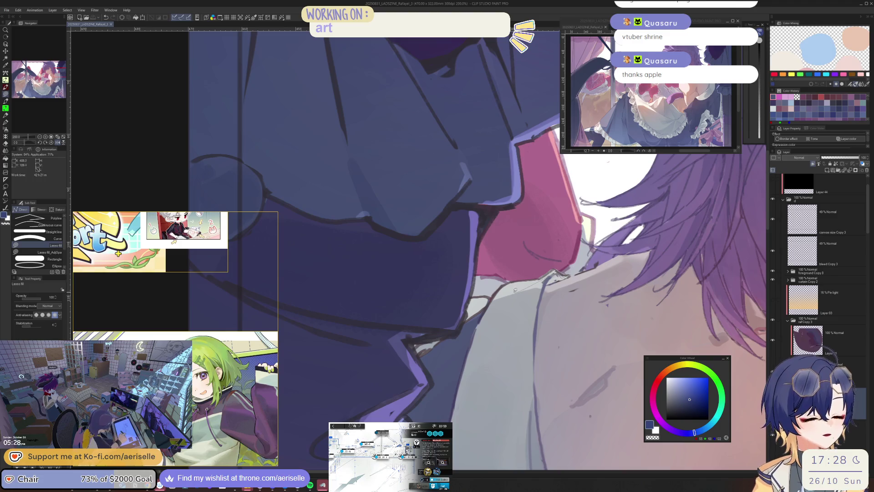
mouse_move(492, 299)
left_mouse_down()
mouse_move(432, 355)
mouse_move(532, 265)
mouse_move(556, 263)
left_mouse_up()
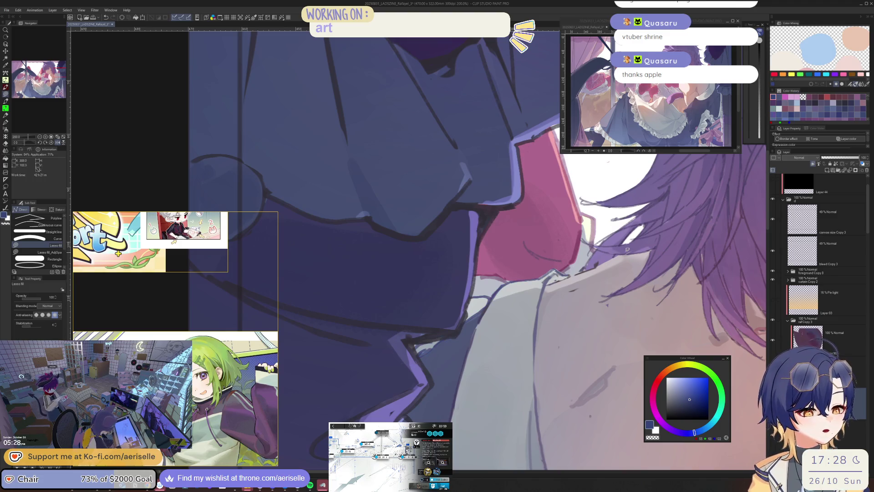
Fill a lighter blue patch beside it, using a shade sampled from the artwork.
left_click(574, 272, "alt")
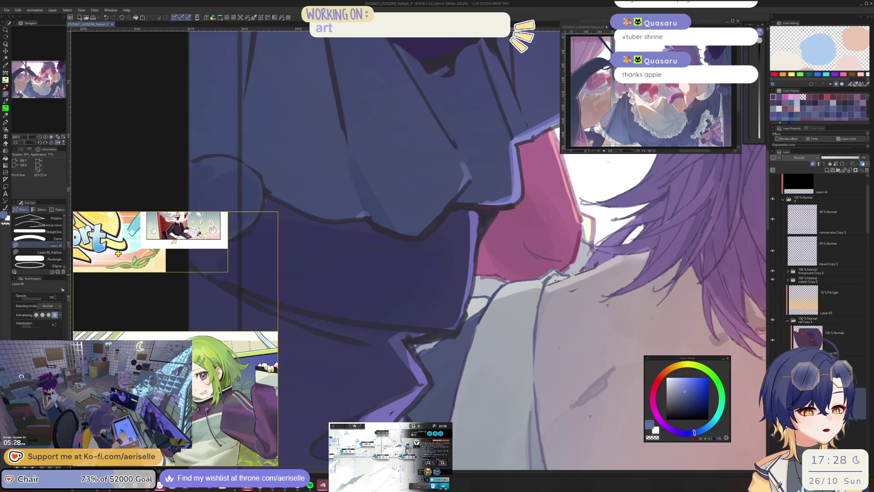
mouse_move(496, 295)
left_mouse_down()
mouse_move(431, 360)
mouse_move(401, 274)
left_mouse_up()
scroll(613, 340, "down", 3)
scroll(613, 340, "down", 3)
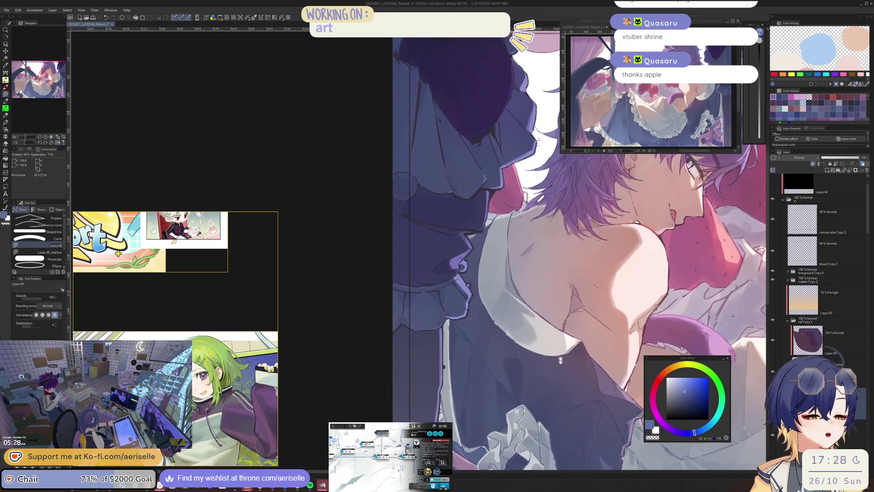
scroll(555, 249, "up", 4)
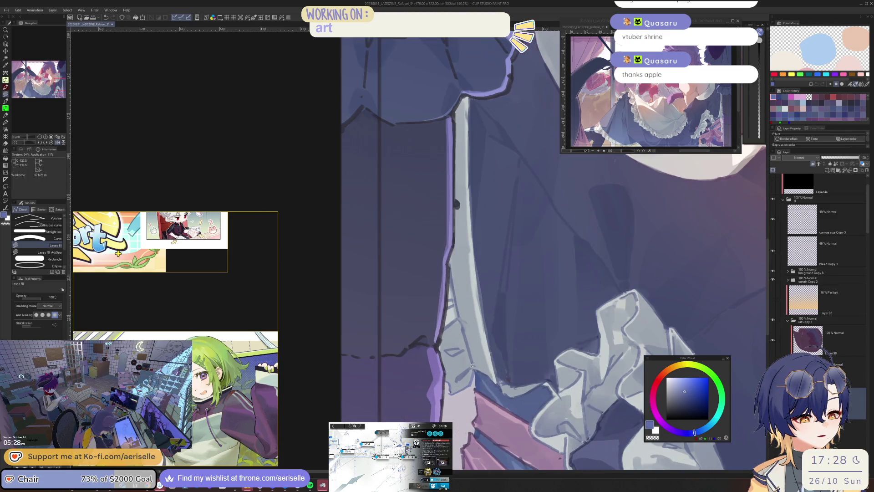
scroll(477, 363, "down", 3)
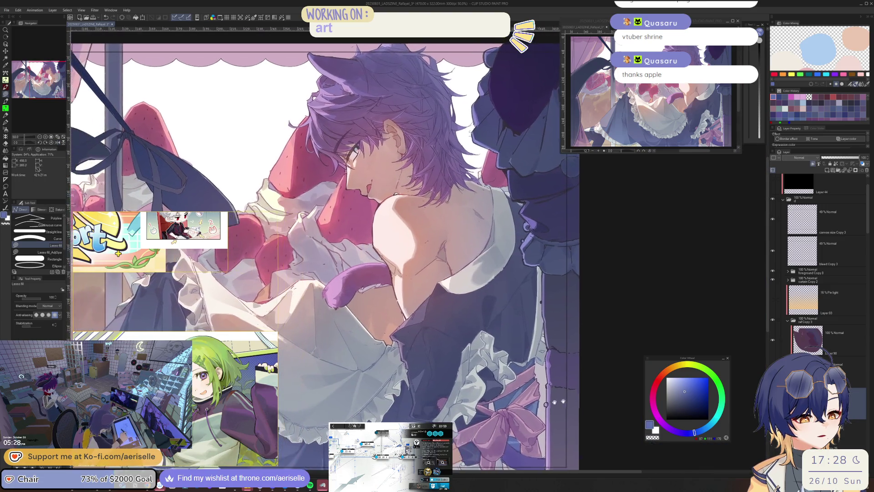
scroll(571, 370, "down", 1)
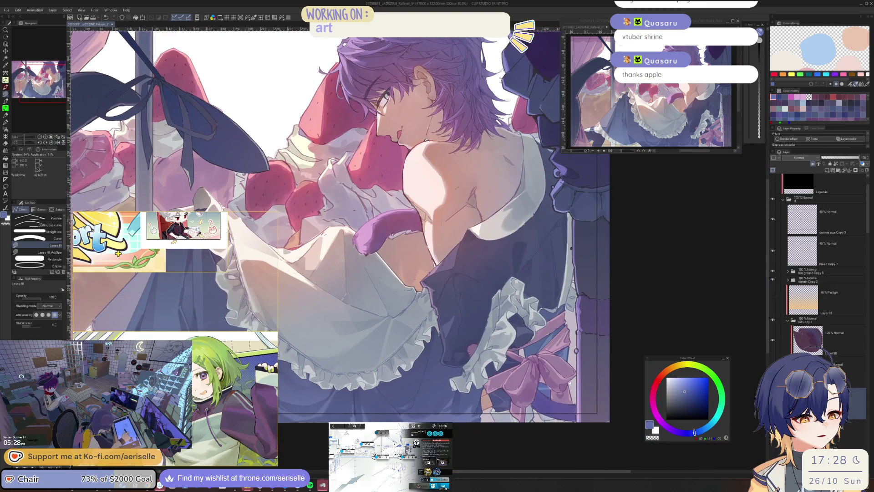
scroll(569, 385, "up", 4)
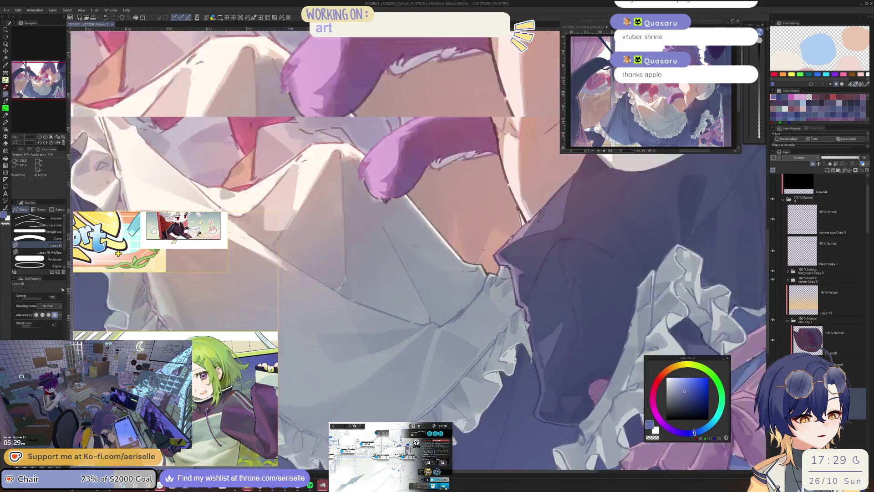
Sample the dress colour, choose a darker blue, and fill a small dress shadow.
key("i")
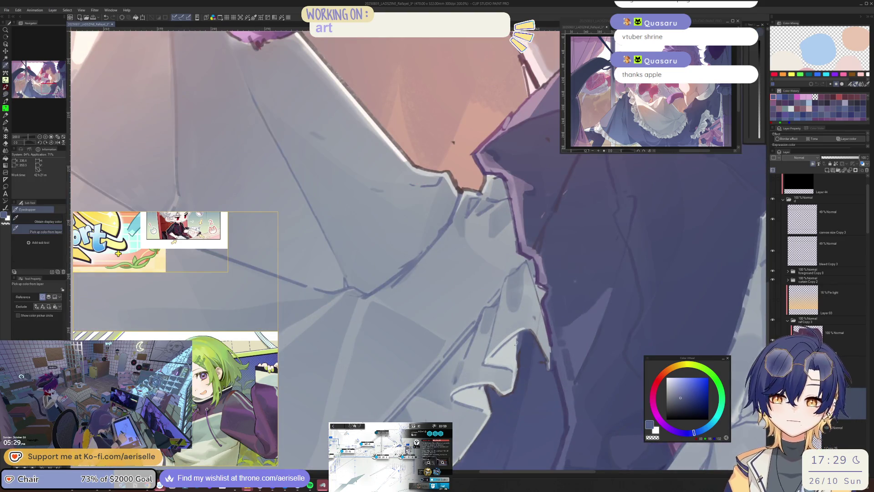
left_click(519, 347, "alt")
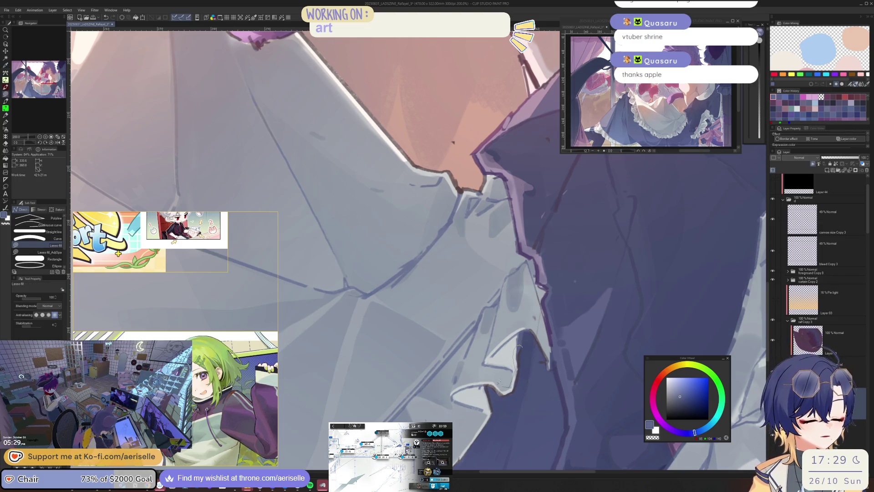
left_click(683, 403)
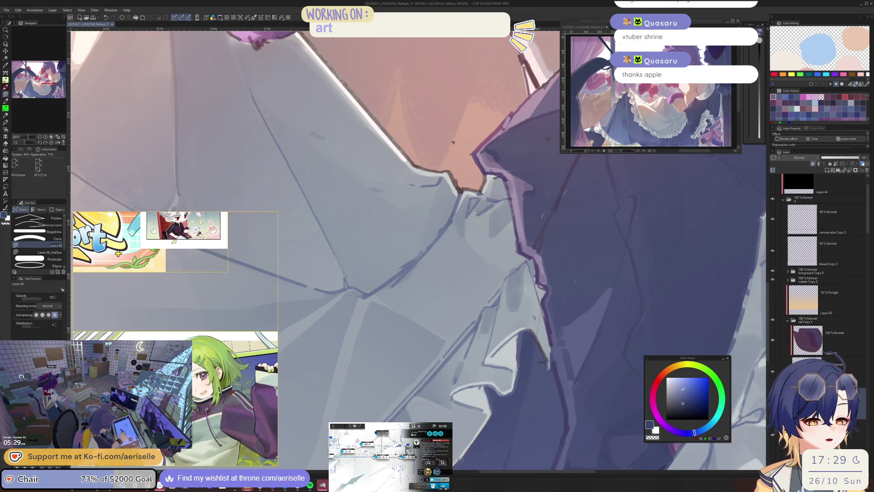
left_click_drag(524, 328, 517, 350)
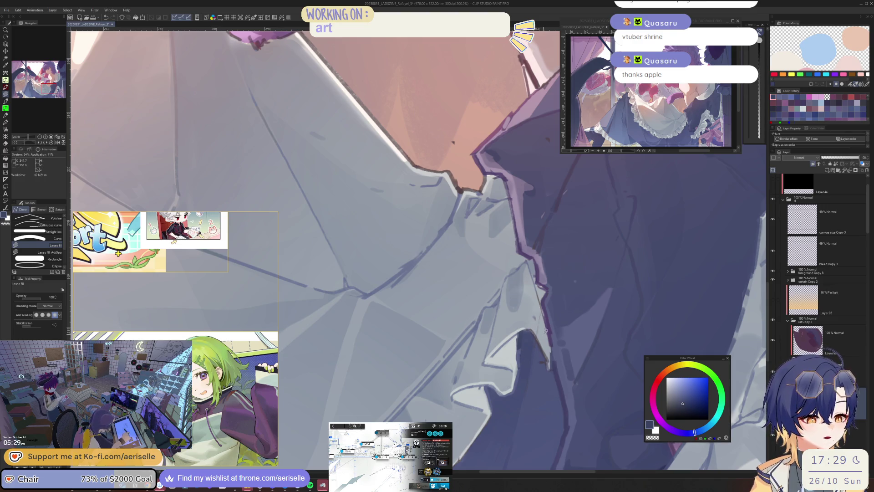
Lasso-fill dark shadows along the dress edge beneath the apron's ruffle hem.
key("ctrl+minus")
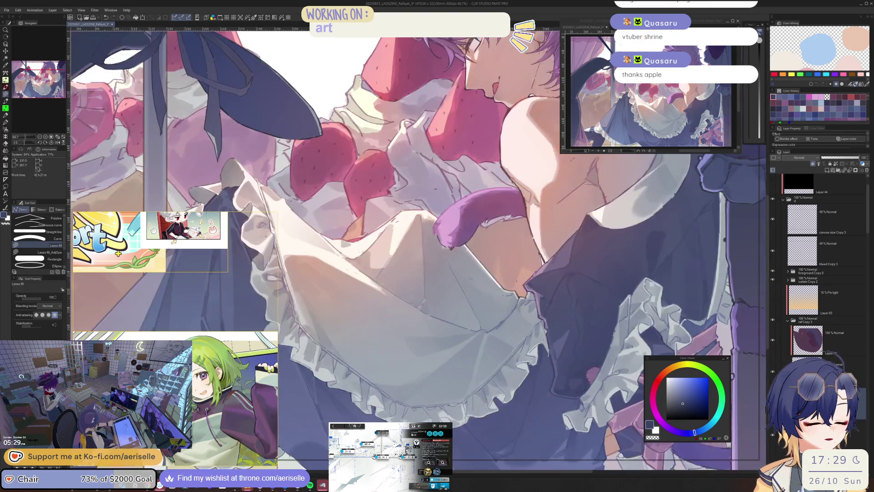
key("ctrl+plus")
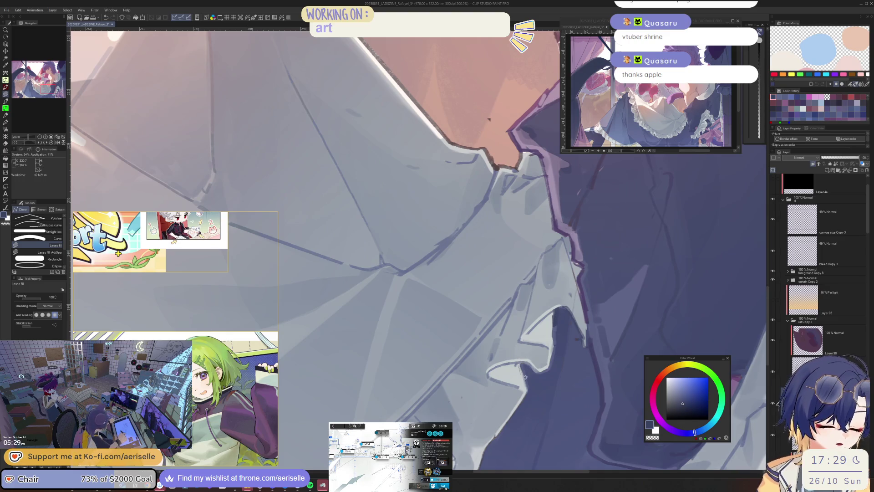
left_click_drag(494, 430, 525, 357)
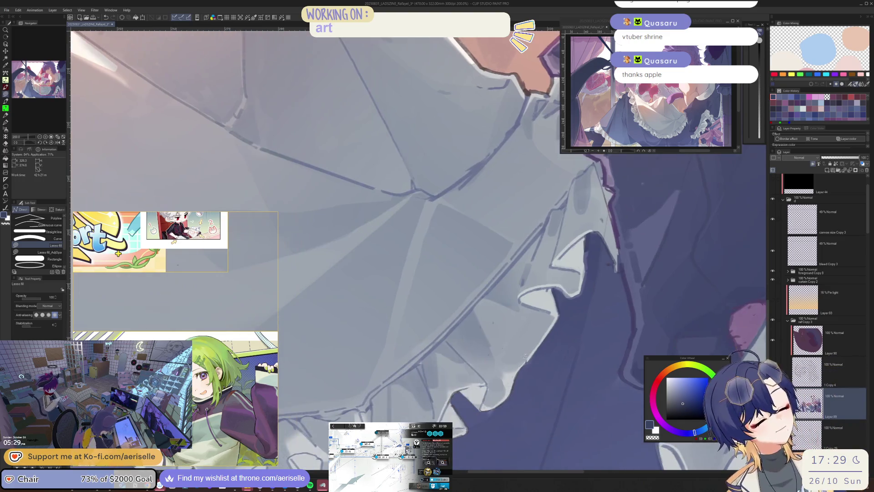
left_click_drag(496, 419, 495, 418)
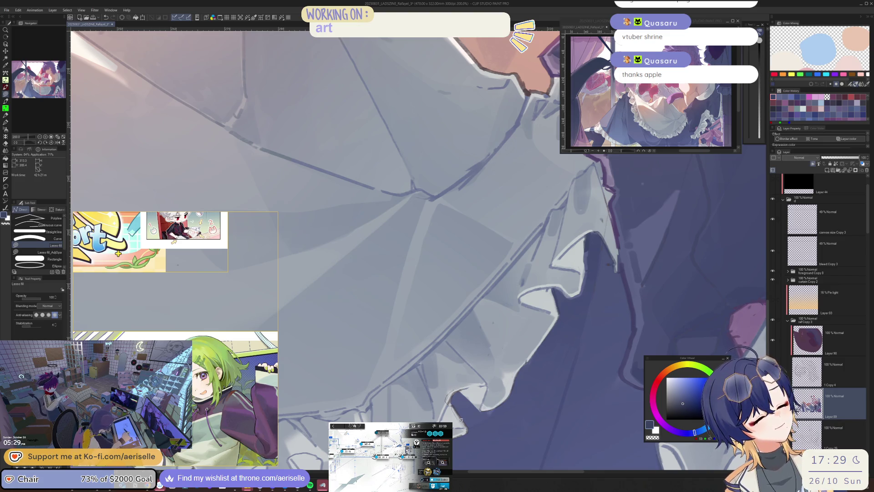
left_click_drag(474, 409, 473, 410)
mouse_move(474, 410)
left_mouse_down()
mouse_move(548, 396)
mouse_move(549, 374)
left_mouse_up()
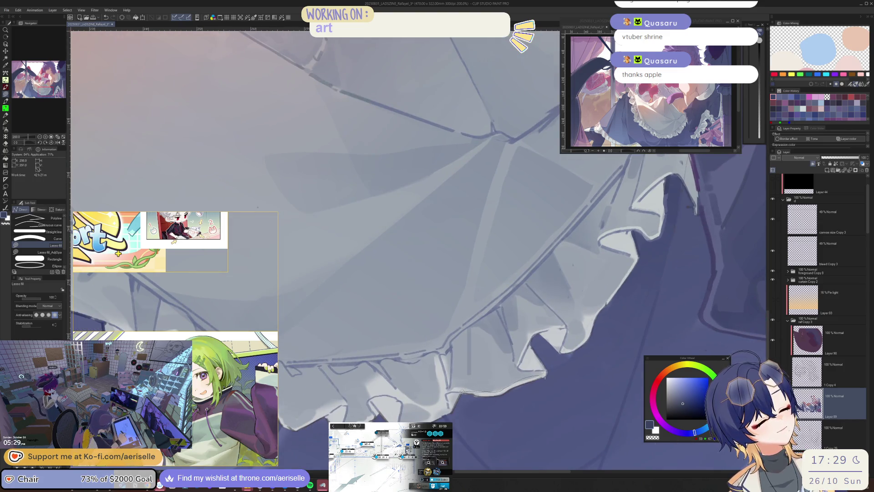
left_click_drag(451, 411, 553, 388)
left_click_drag(444, 401, 508, 399)
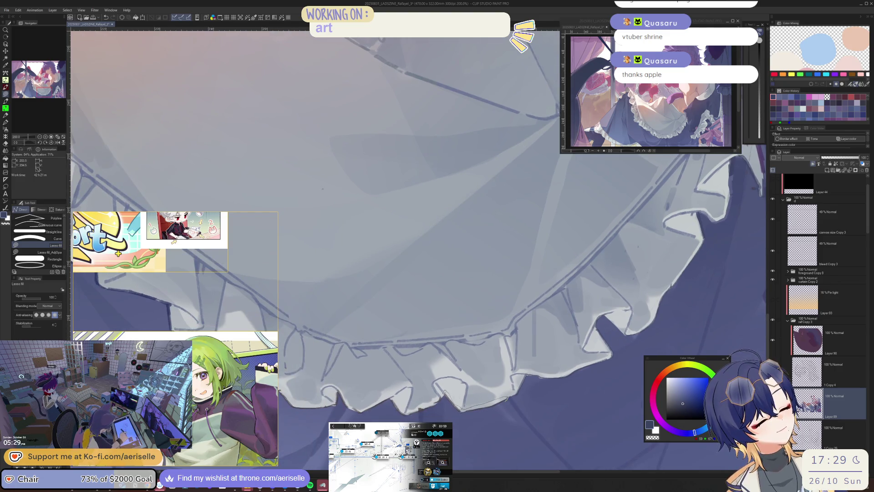
mouse_move(436, 399)
left_mouse_down()
mouse_move(501, 415)
mouse_move(432, 401)
mouse_move(457, 411)
mouse_move(462, 400)
mouse_move(478, 421)
left_mouse_up()
mouse_move(407, 398)
left_mouse_down()
mouse_move(480, 391)
mouse_move(495, 411)
mouse_move(494, 393)
left_mouse_up()
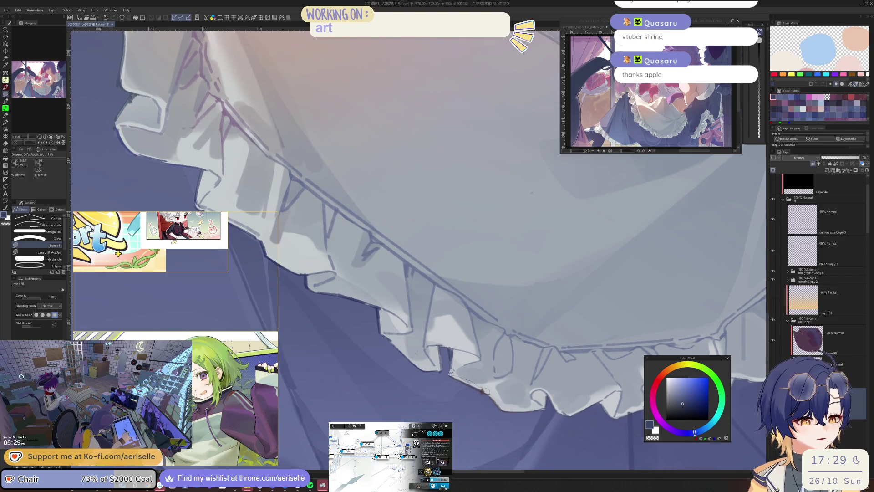
mouse_move(450, 372)
left_mouse_down()
mouse_move(505, 413)
mouse_move(526, 412)
left_mouse_up()
Lasso-fill three more dark shadow patches along and below the hem, then zoom out.
scroll(526, 374, "down", 5)
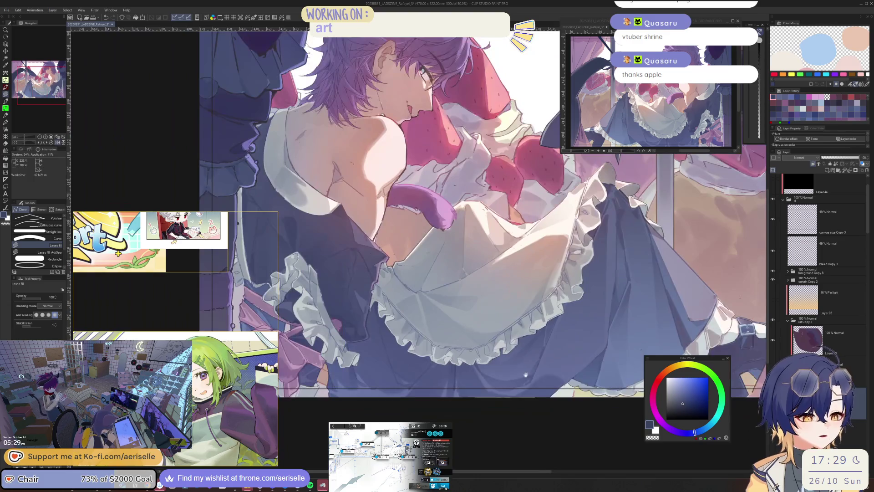
scroll(526, 374, "up", 5)
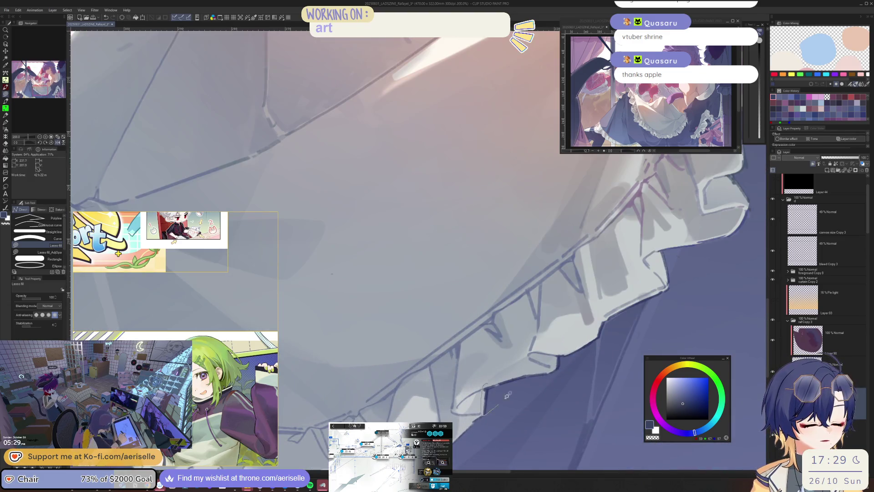
mouse_move(507, 396)
left_mouse_down()
mouse_move(521, 374)
mouse_move(563, 362)
mouse_move(524, 382)
left_mouse_up()
mouse_move(581, 367)
left_mouse_down()
mouse_move(501, 393)
mouse_move(521, 390)
mouse_move(544, 369)
mouse_move(490, 402)
mouse_move(554, 375)
left_mouse_up()
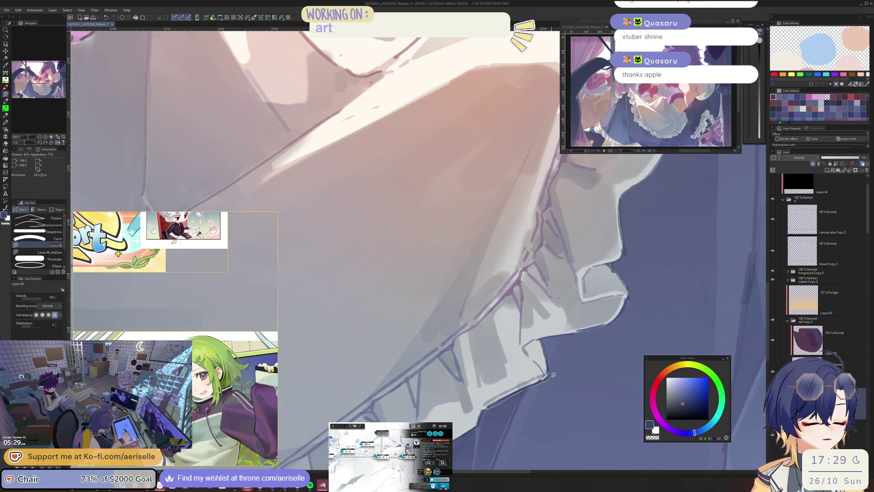
mouse_move(549, 336)
left_mouse_down()
mouse_move(573, 335)
mouse_move(540, 337)
mouse_move(549, 372)
left_mouse_up()
scroll(565, 355, "down", 6)
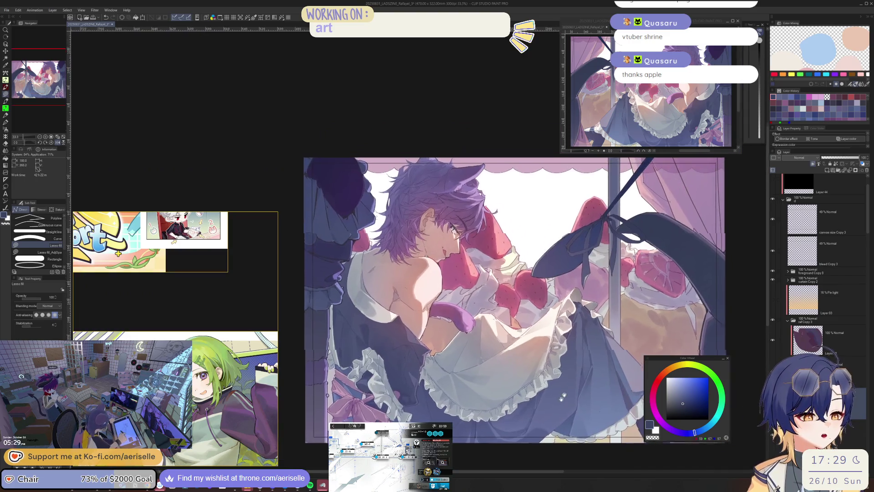
key("h")
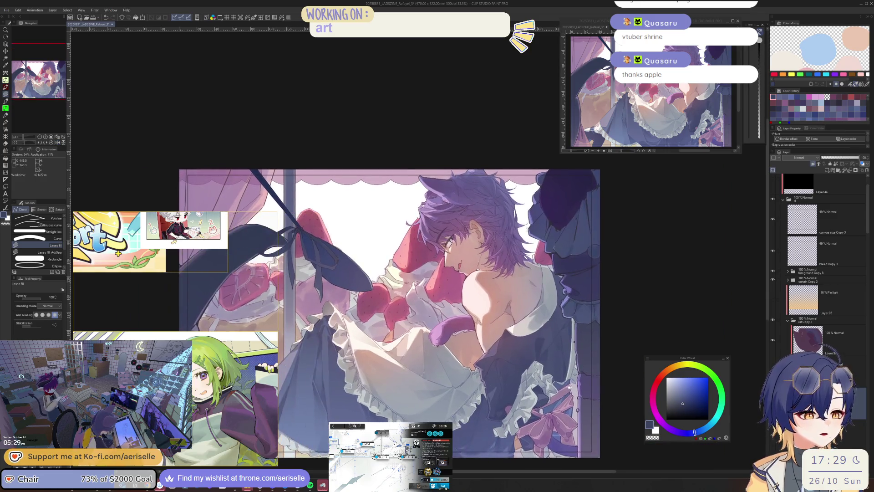
left_click_drag(583, 391, 609, 392)
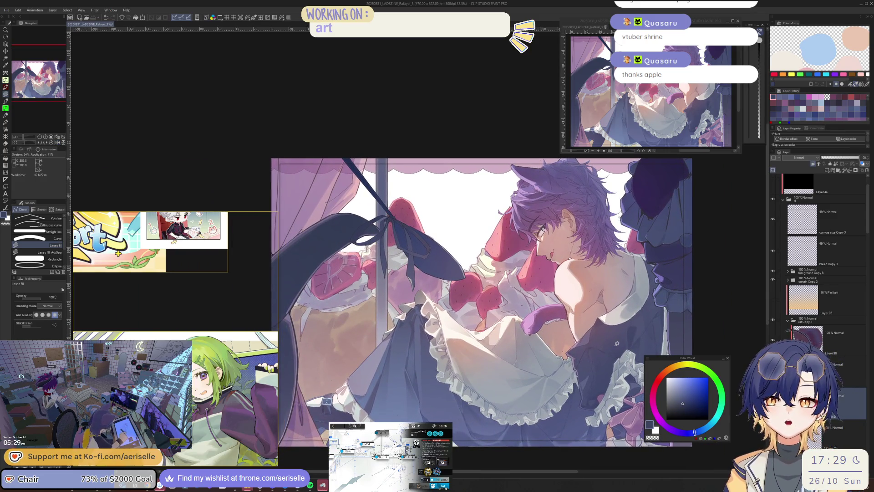
scroll(639, 215, "up", 3)
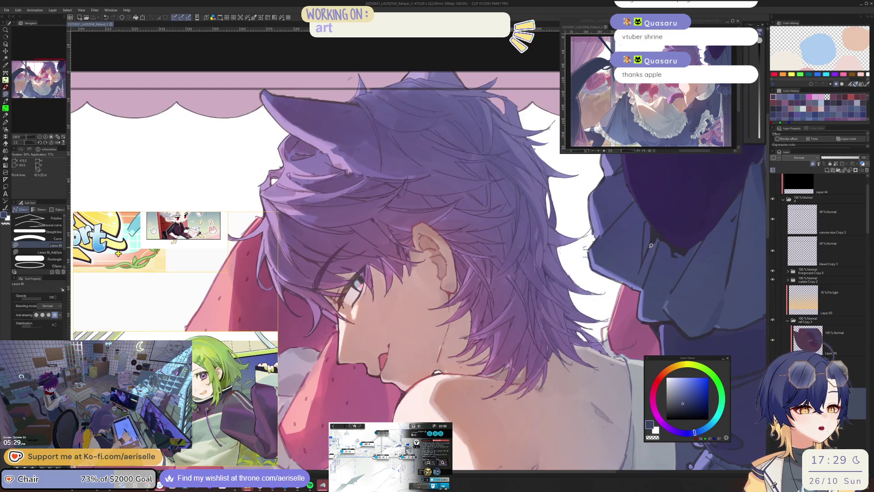
scroll(649, 250, "down", 3)
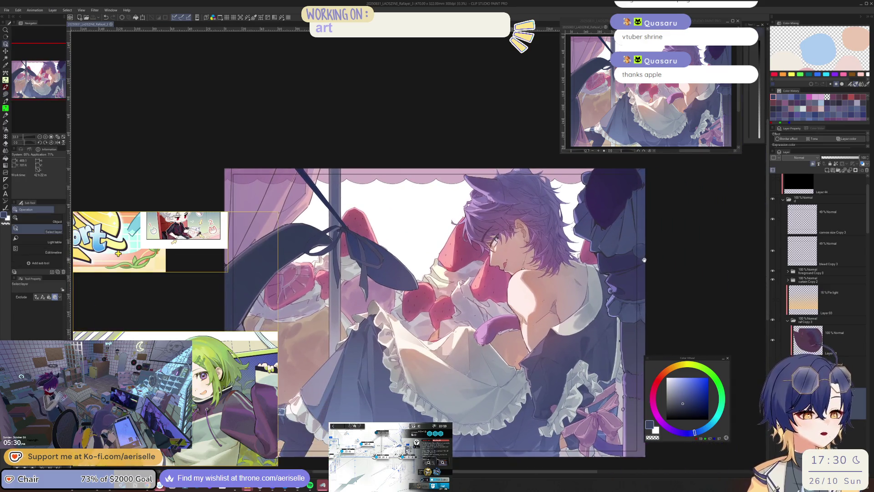
scroll(643, 260, "up", 3)
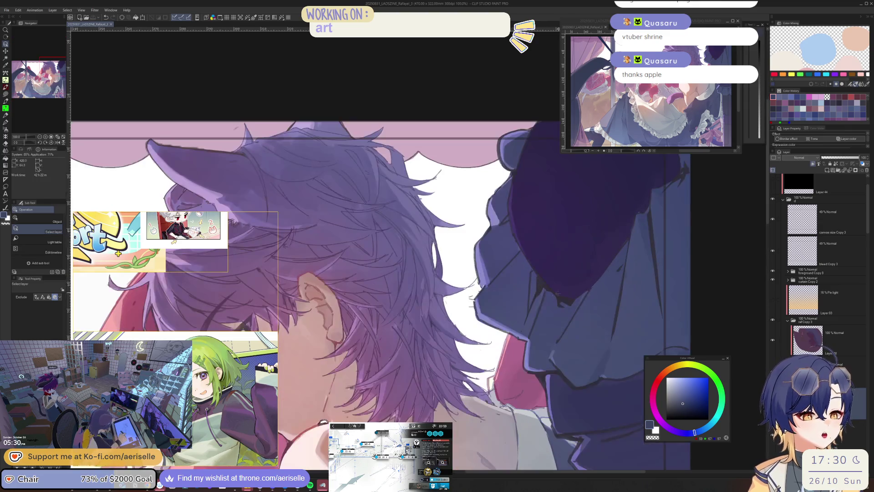
Select the sleeve's layer, sample its blue-purple, and lasso-fill a sleeve shape on Layer 34.
left_click(544, 279)
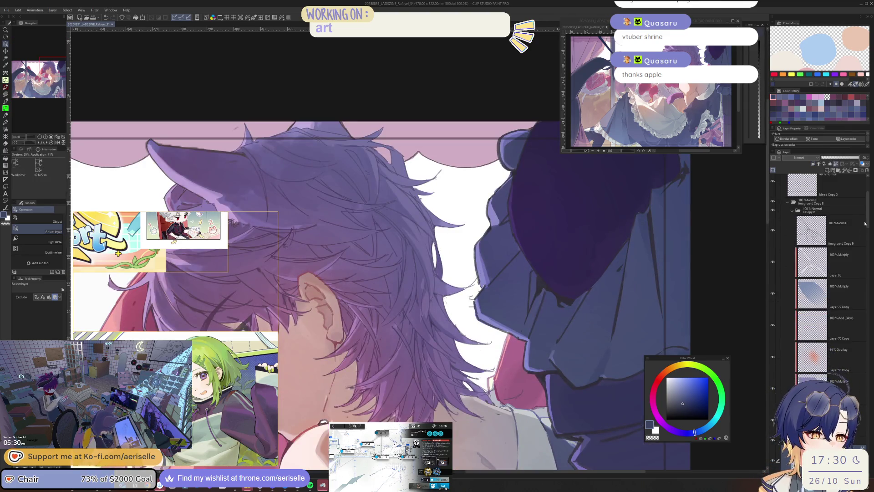
scroll(866, 223, "down", 5)
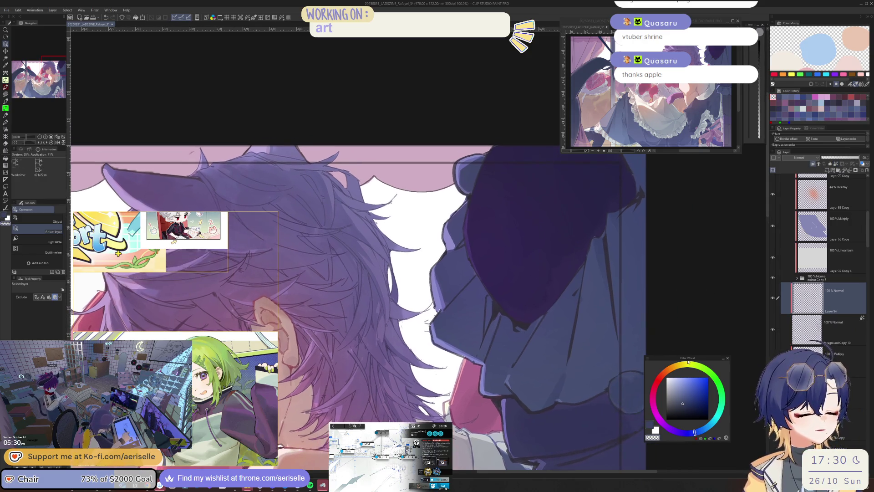
left_click_drag(689, 362, 674, 340)
key("i")
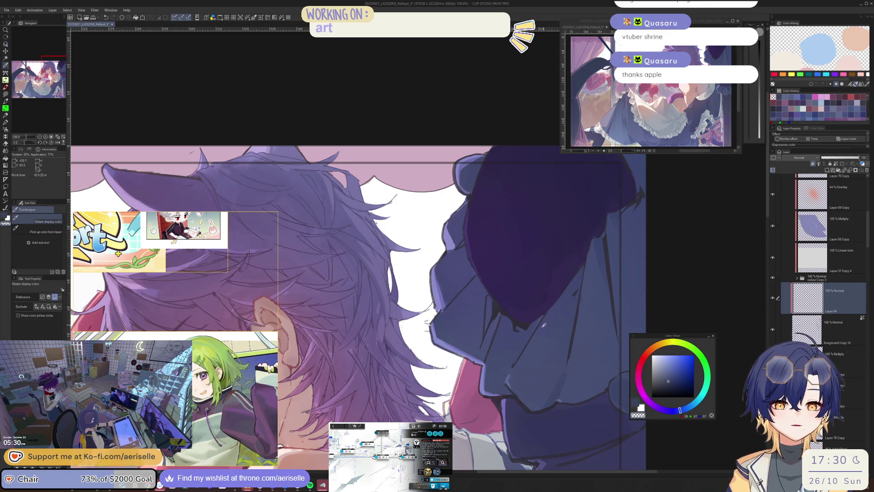
left_click(543, 324)
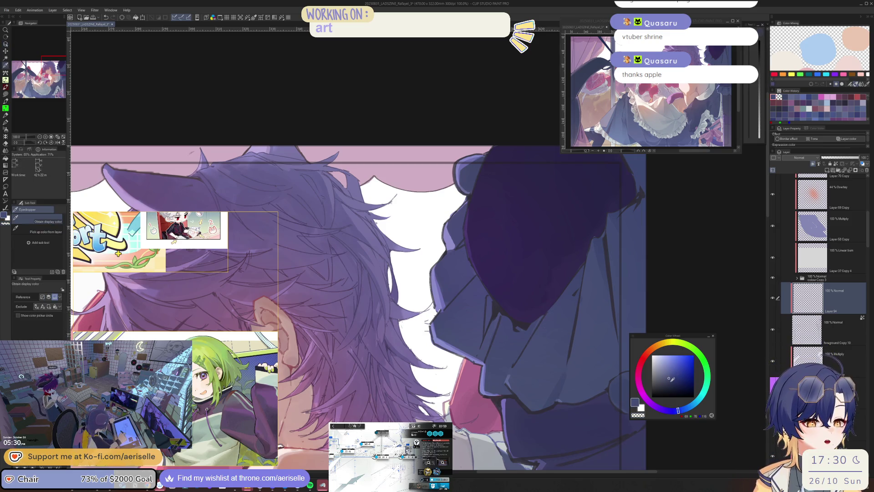
key("u")
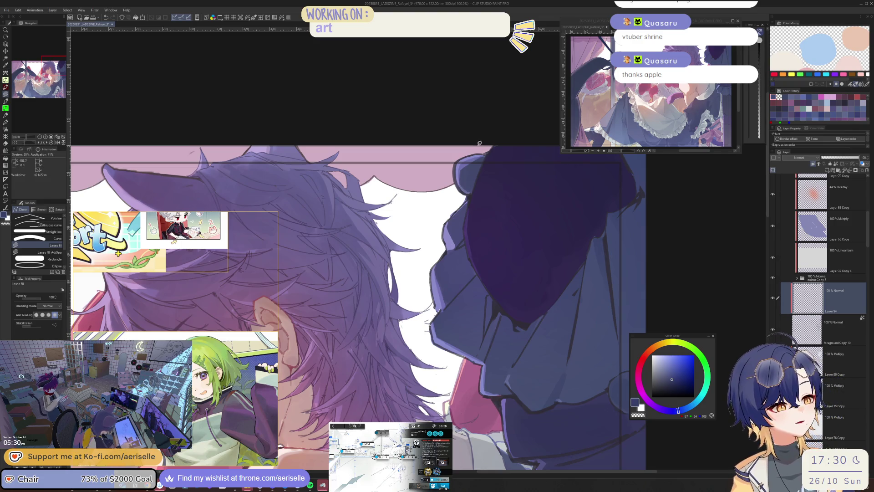
mouse_move(479, 143)
left_mouse_down()
mouse_move(414, 237)
mouse_move(419, 360)
left_mouse_up()
scroll(645, 285, "down", 2)
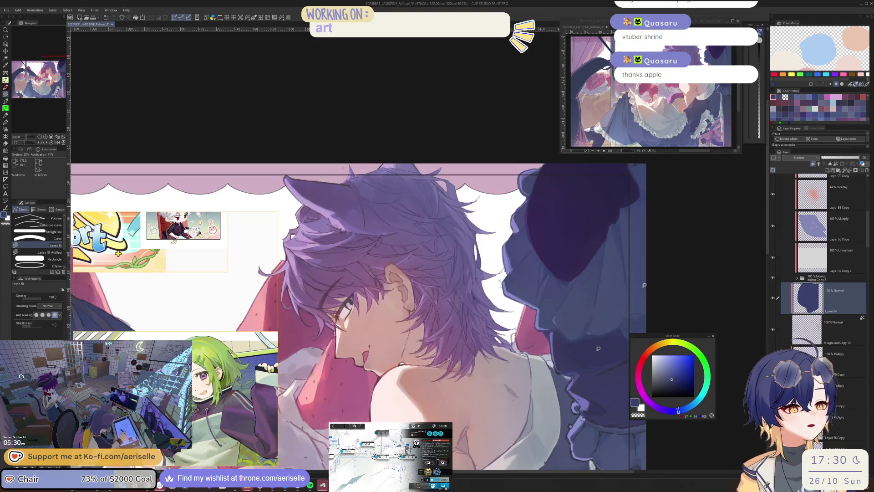
scroll(644, 285, "down", 3)
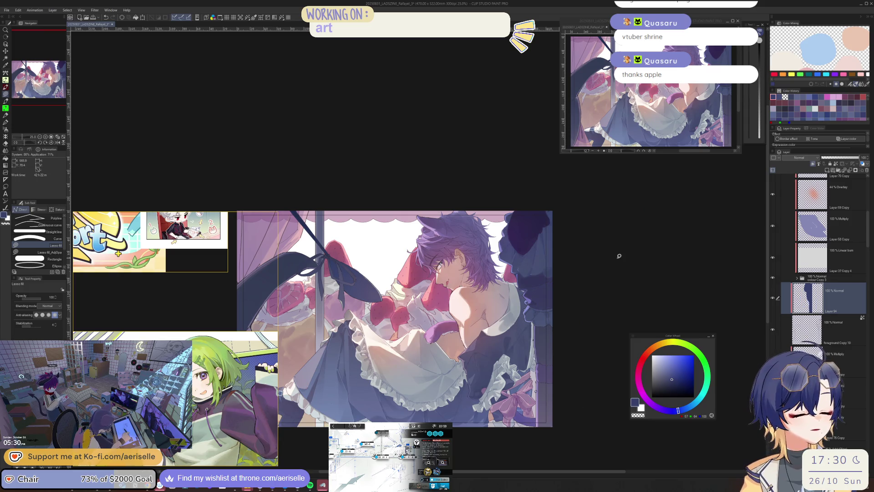
scroll(537, 246, "up", 1)
scroll(501, 296, "down", 5)
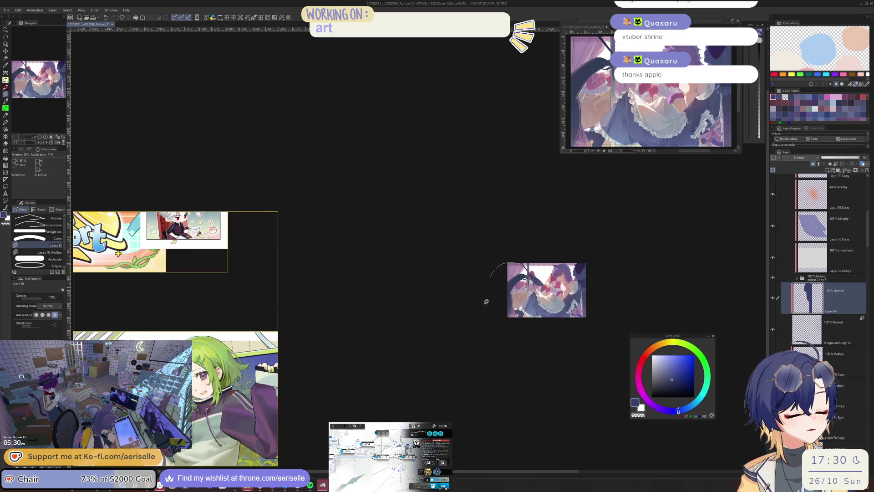
scroll(598, 265, "up", 10)
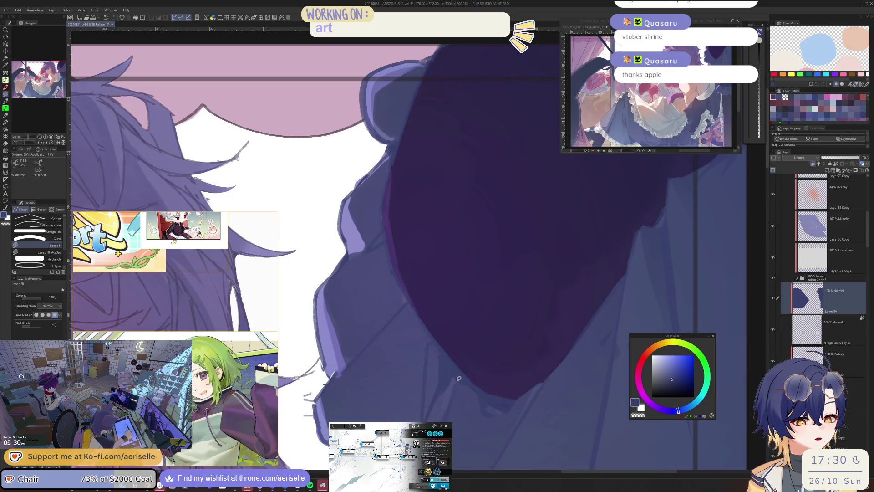
Raise saturation and lower luminosity slightly on a lassoed ruffle shading patch.
left_click(471, 357, "alt")
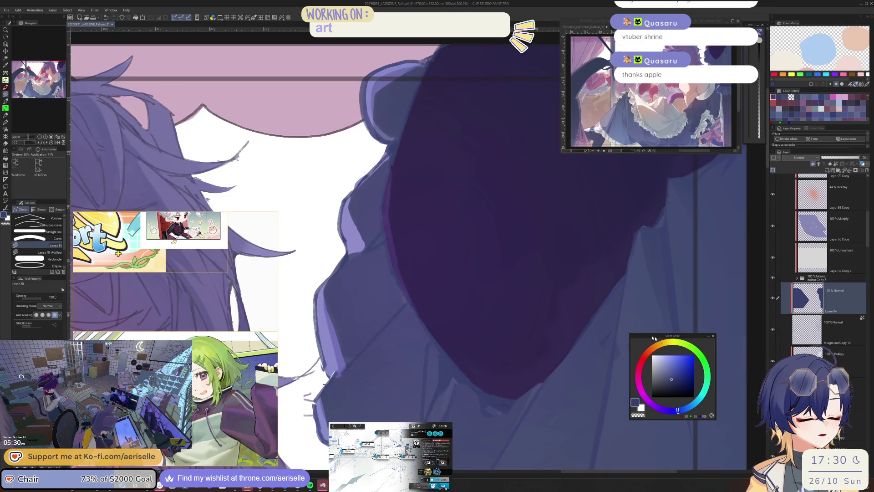
key("m")
mouse_move(412, 304)
left_mouse_down()
mouse_move(444, 362)
mouse_move(509, 349)
left_mouse_up()
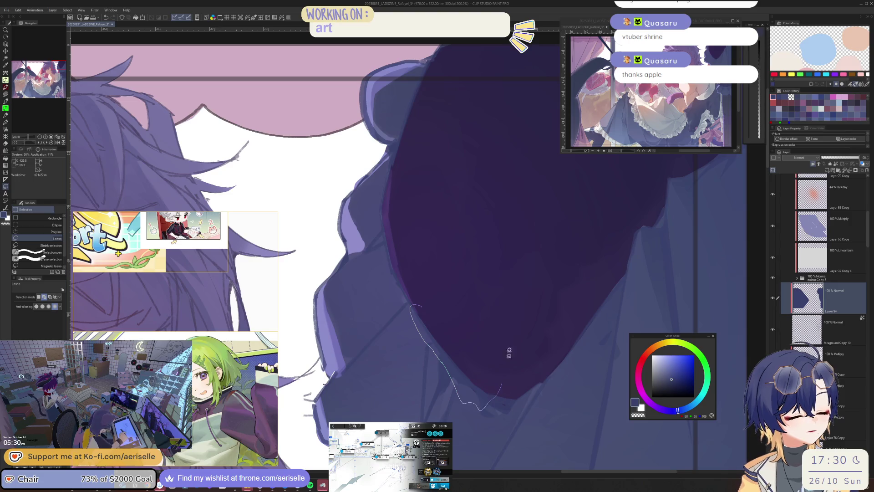
scroll(506, 319, "down", 2)
key("ctrl+u")
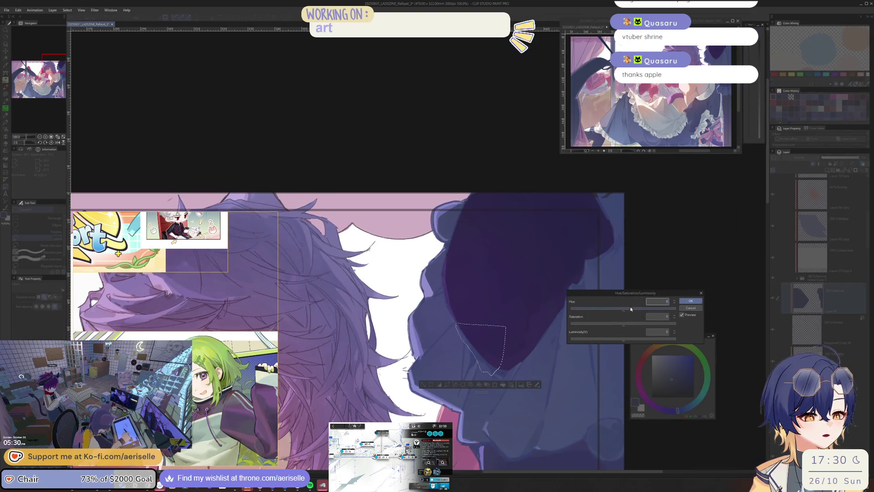
left_click(620, 340)
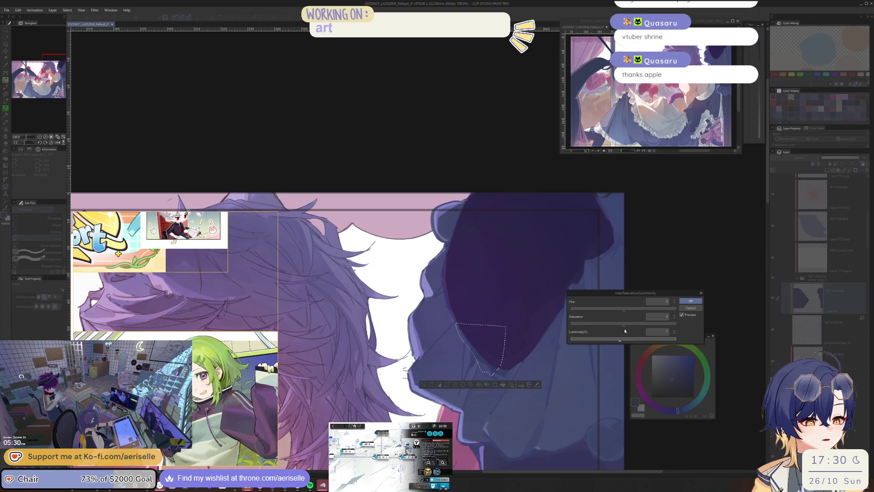
left_click(627, 323)
left_click(691, 301)
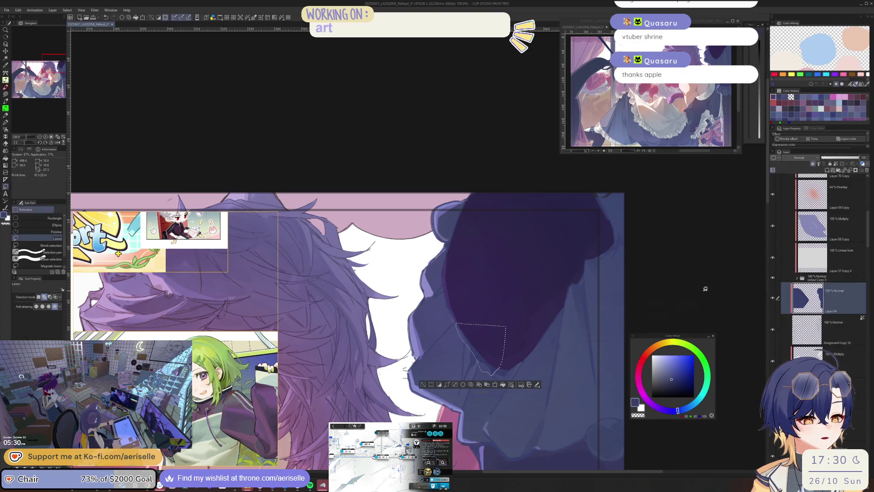
Set several small ruffle patches and an edge strip to Saturation 4, Luminosity -6.
left_click(430, 384)
left_click_drag(539, 409, 529, 425)
mouse_move(539, 314)
left_mouse_down()
mouse_move(532, 340)
mouse_move(542, 316)
left_mouse_up()
mouse_move(563, 286)
left_mouse_down()
mouse_move(557, 335)
mouse_move(571, 355)
left_mouse_up()
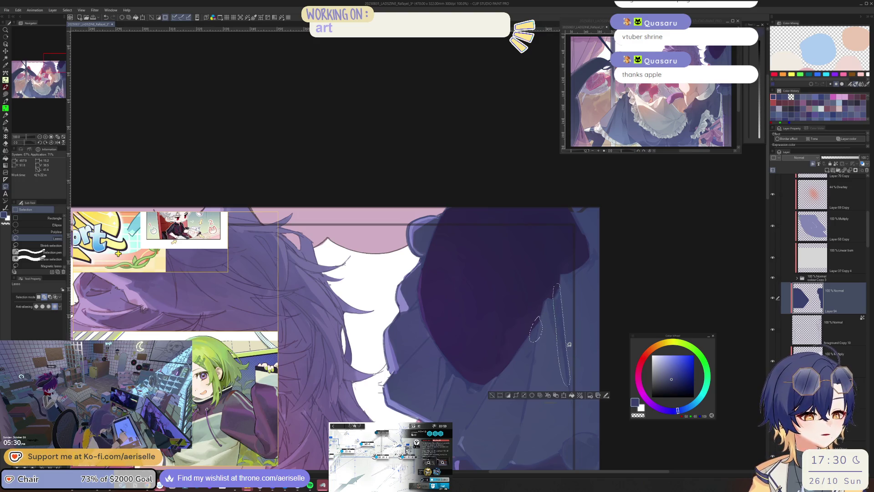
key("ctrl+u")
left_click(621, 325)
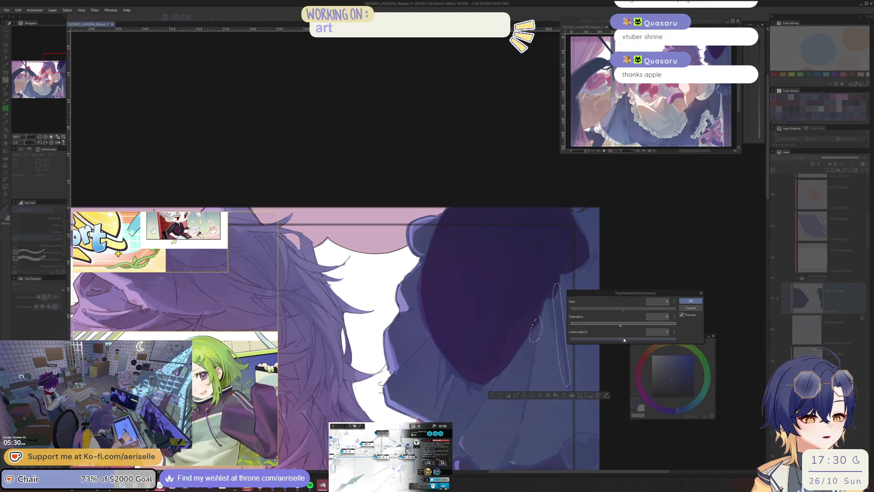
left_click_drag(624, 326, 626, 326)
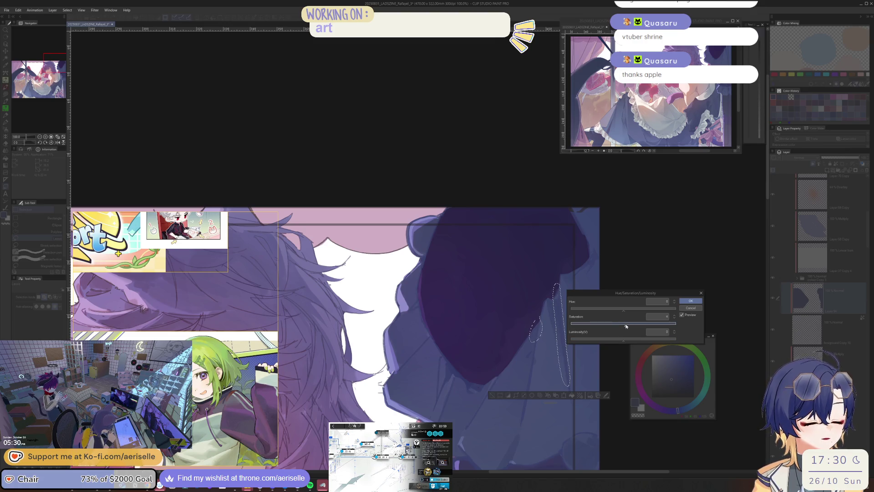
left_click(621, 340)
key("Return")
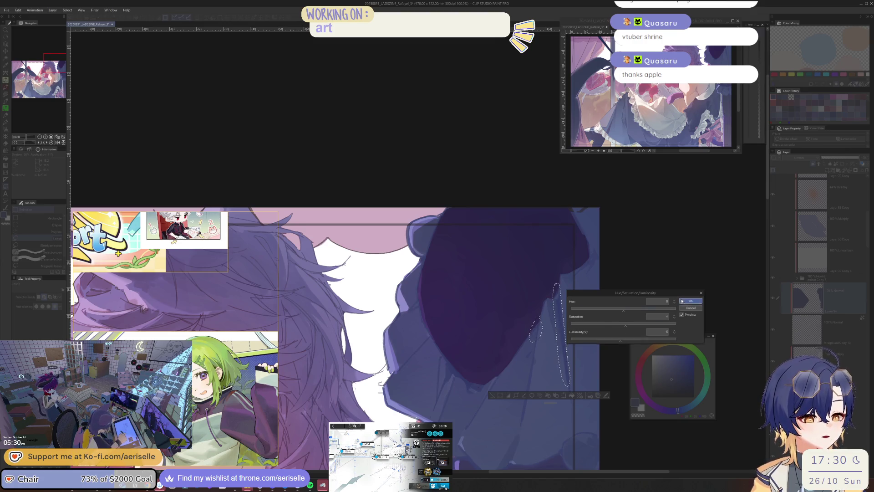
scroll(594, 317, "down", 3)
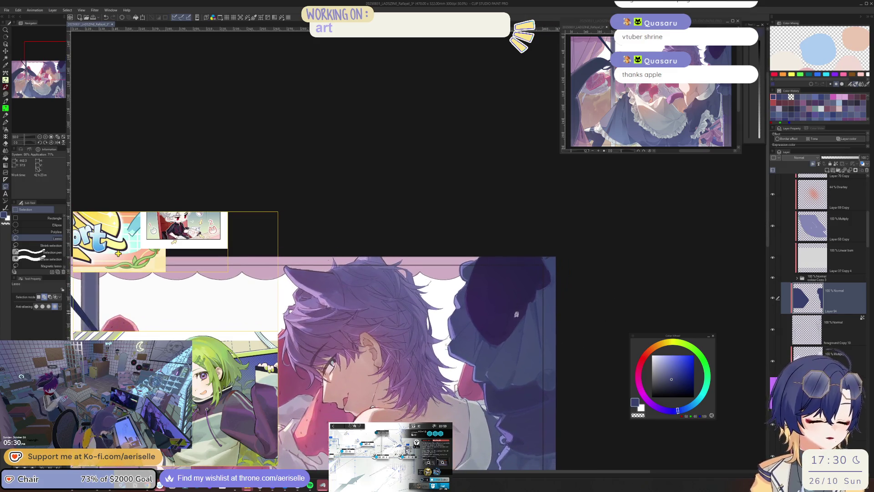
scroll(578, 374, "up", 3)
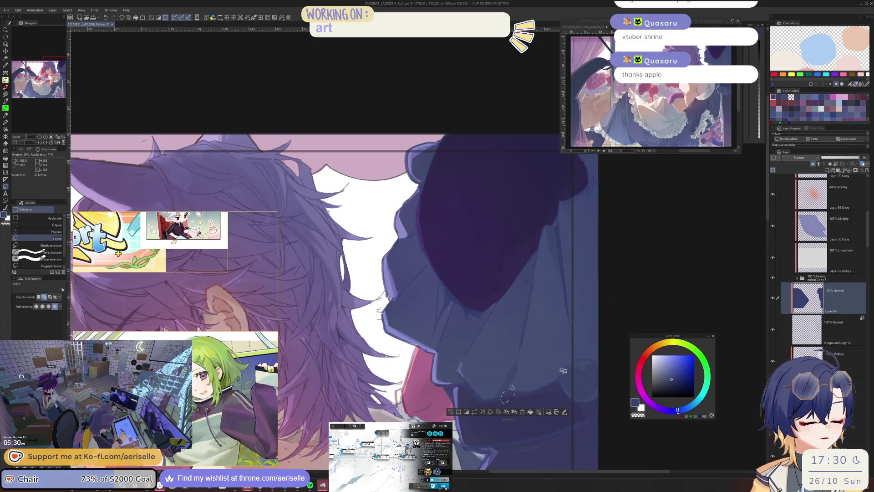
Shift patches on the ruffle's lower edge to Hue -12, Saturation 3, Luminosity -7.
left_click_drag(564, 371, 560, 387)
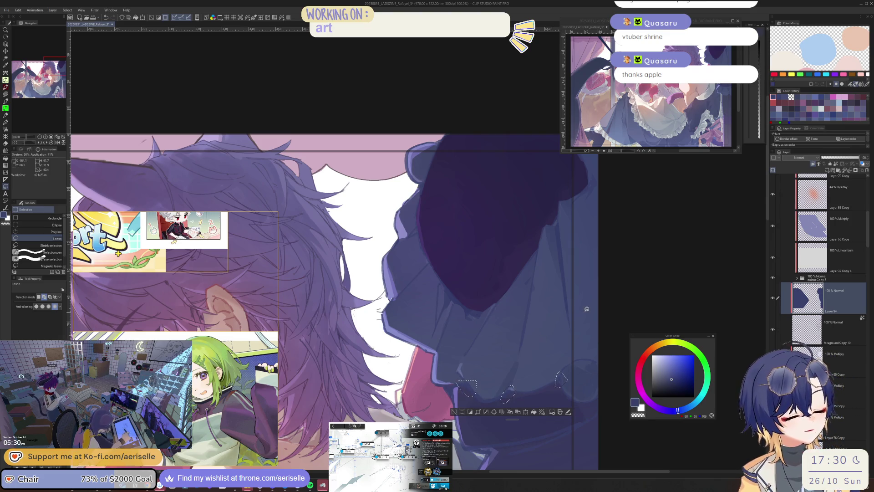
key("ctrl+u")
left_click(621, 311)
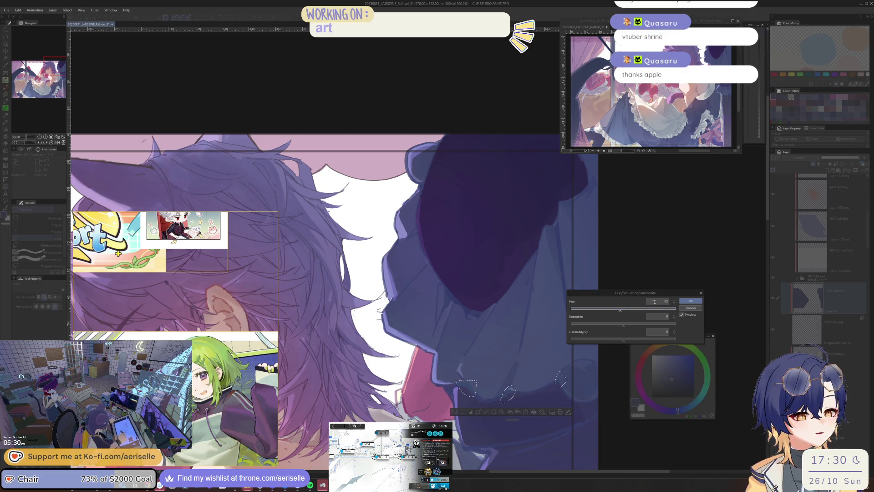
left_click(683, 314)
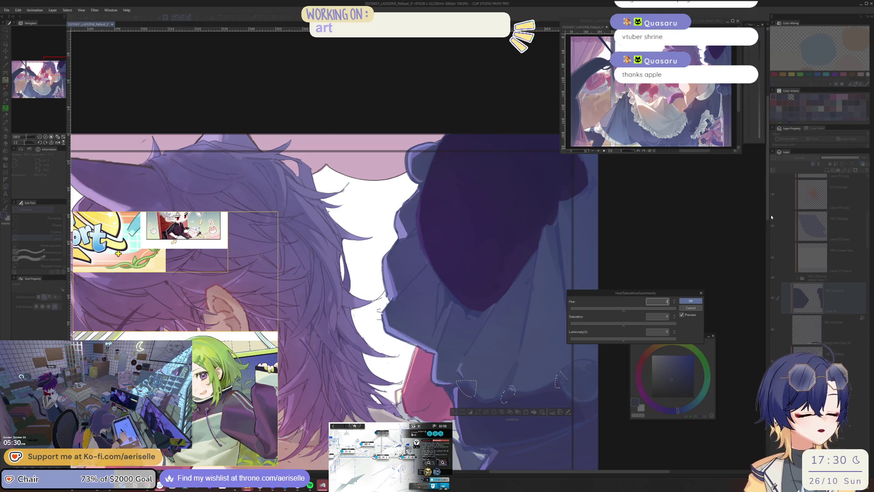
left_click(621, 339)
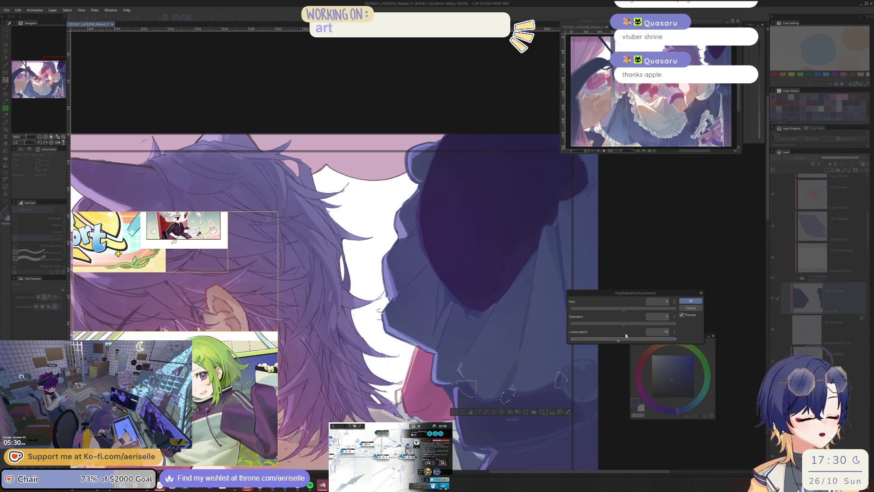
left_click(626, 325)
left_click(690, 301)
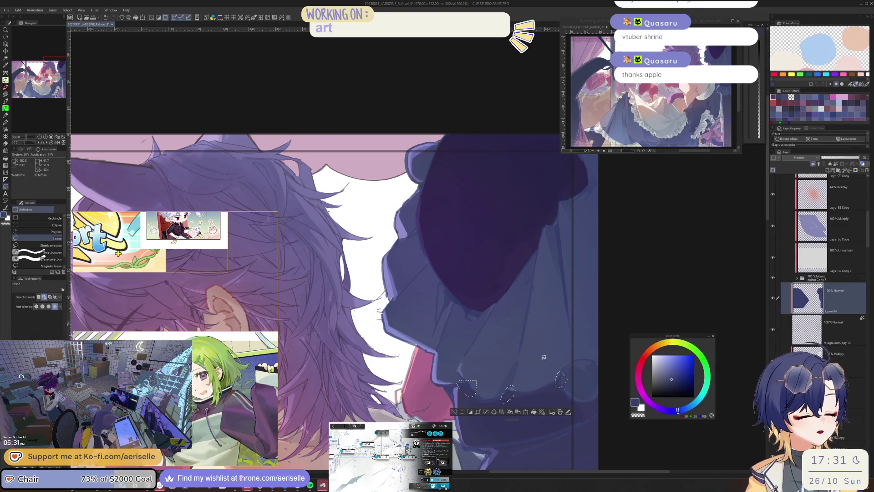
Raise saturation to 6 on another small sleeve ruffle patch.
left_click_drag(465, 258, 508, 344)
left_click_drag(457, 312, 465, 314)
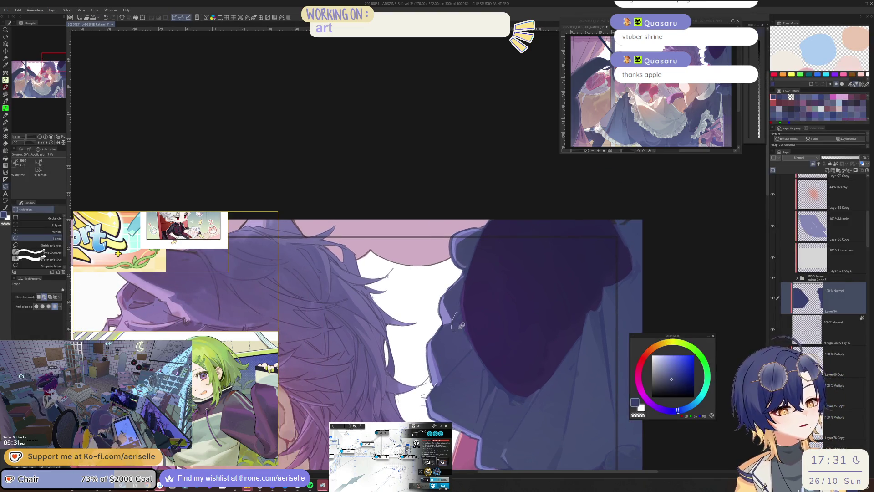
key("ctrl+u")
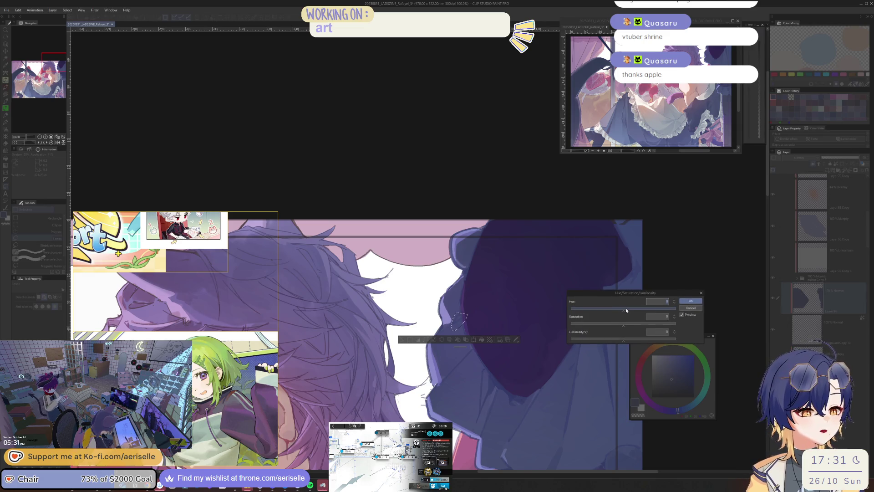
left_click(627, 309)
left_click(627, 325)
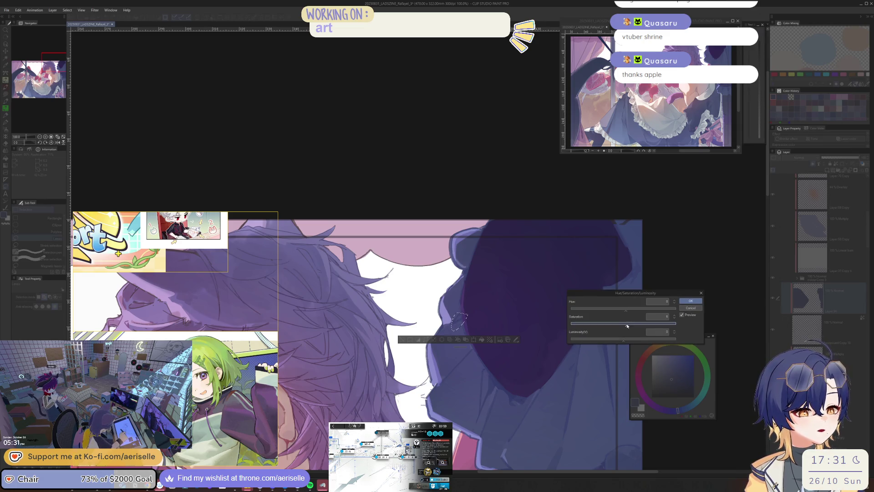
left_click(622, 339)
left_click(691, 301)
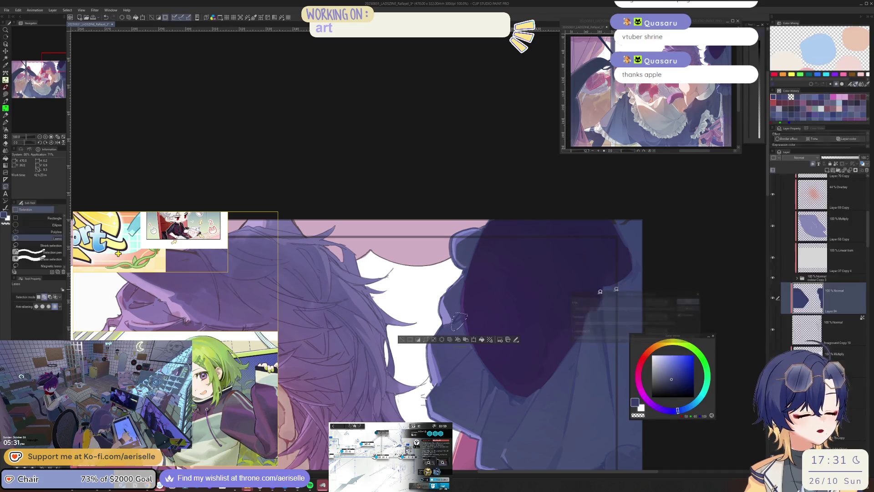
scroll(400, 340, "down", 4)
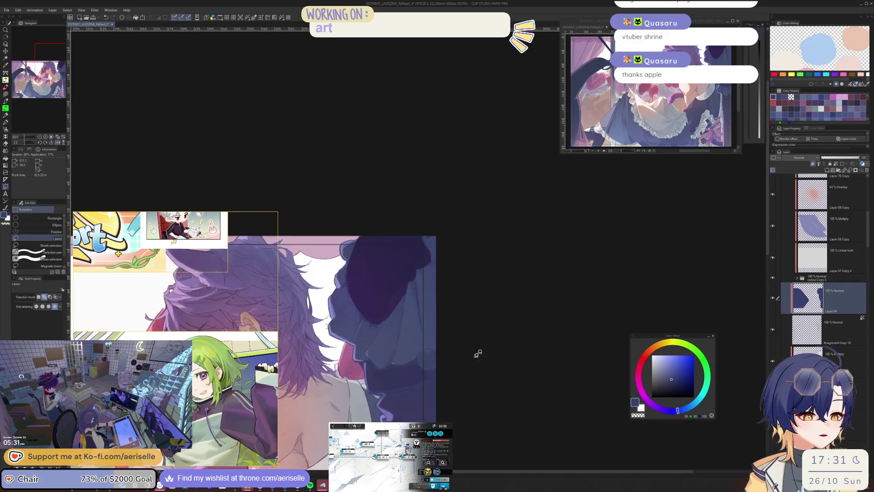
scroll(496, 334, "up", 3)
Give one more ruffle patch Hue 6 and Luminosity -6, then deselect.
mouse_move(510, 351)
left_mouse_down()
mouse_move(483, 337)
mouse_move(506, 360)
left_mouse_up()
key("ctrl+u")
left_click_drag(623, 310, 630, 311)
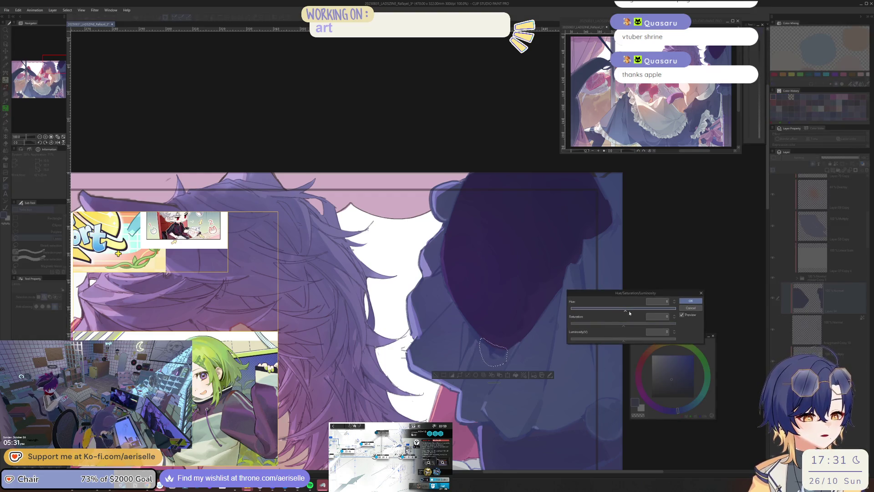
left_click(622, 341)
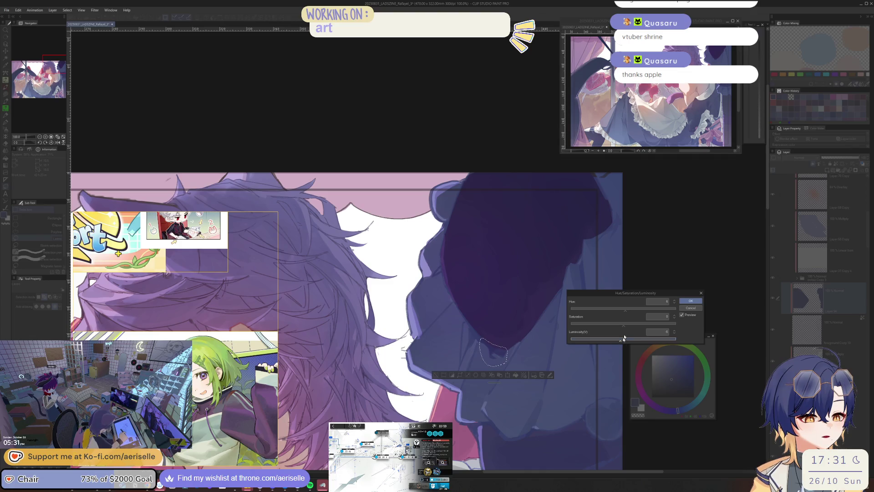
left_click(691, 300)
key("ctrl+d")
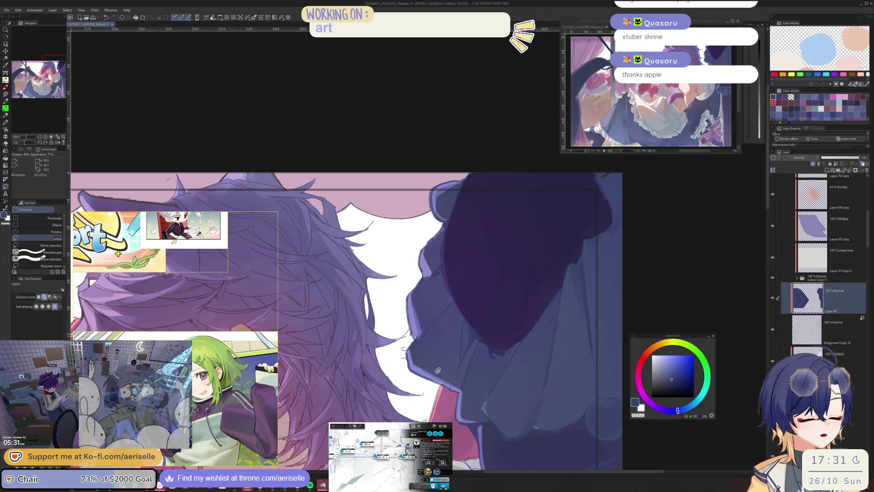
scroll(164, 368, "down", 3)
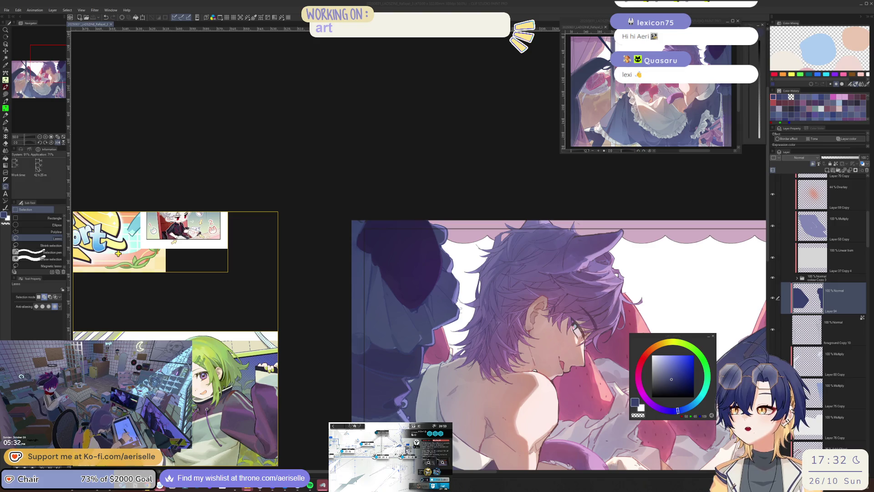
Bring the Chrome window with the tweet forward and move it right over the canvas.
key("alt+Tab")
mouse_move(449, 124)
left_mouse_down()
mouse_move(582, 114)
mouse_move(570, 114)
left_mouse_up()
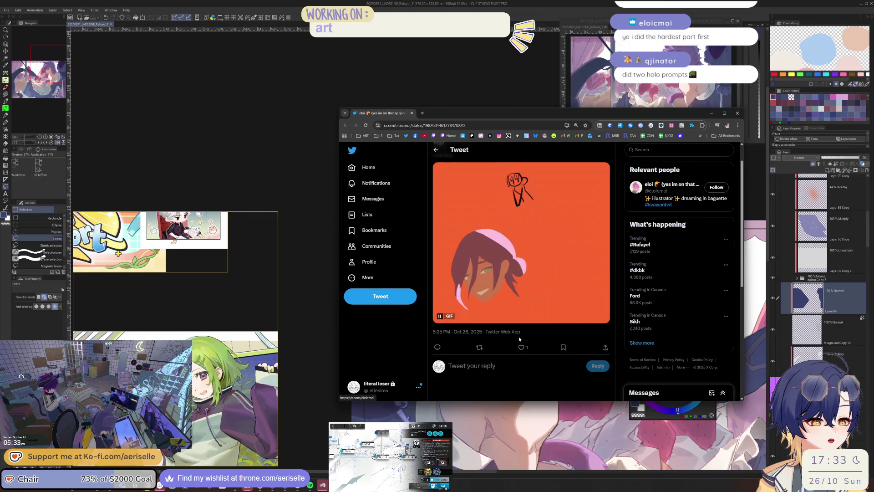
Like the reze wip tweet, pause and replay its GIF, and minimize Chrome.
left_click(521, 375)
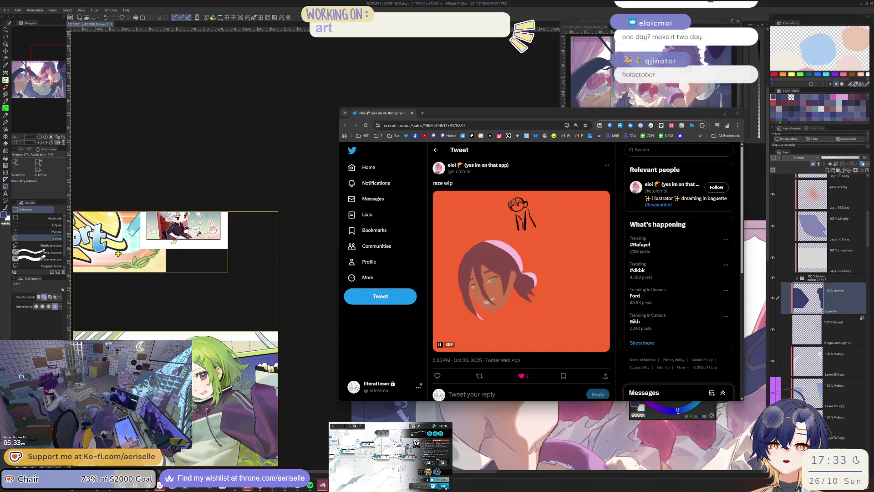
left_click(577, 263)
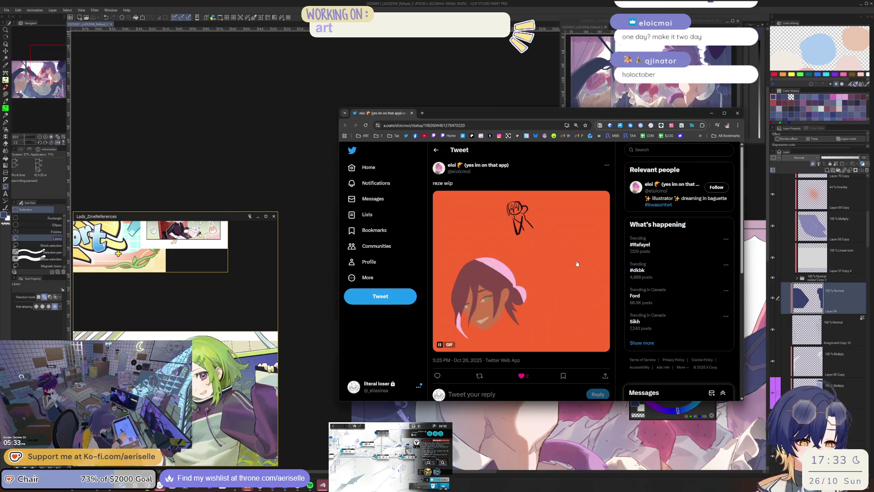
left_click(580, 314)
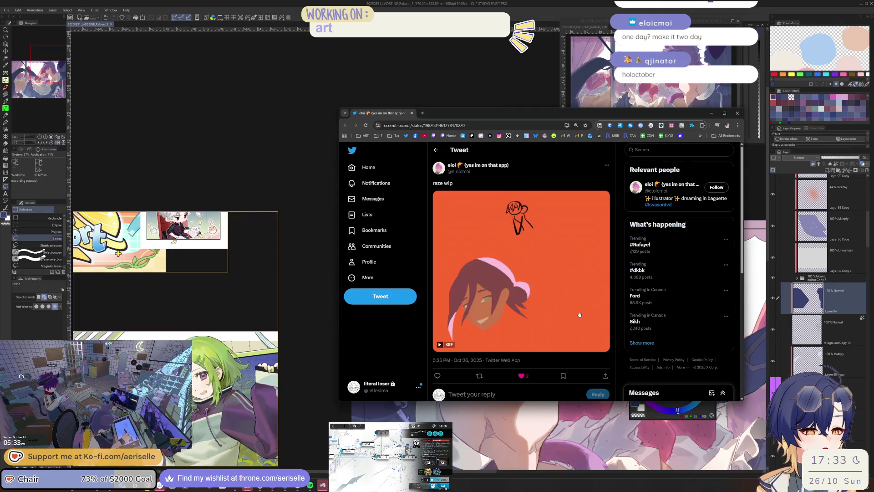
left_click(579, 312)
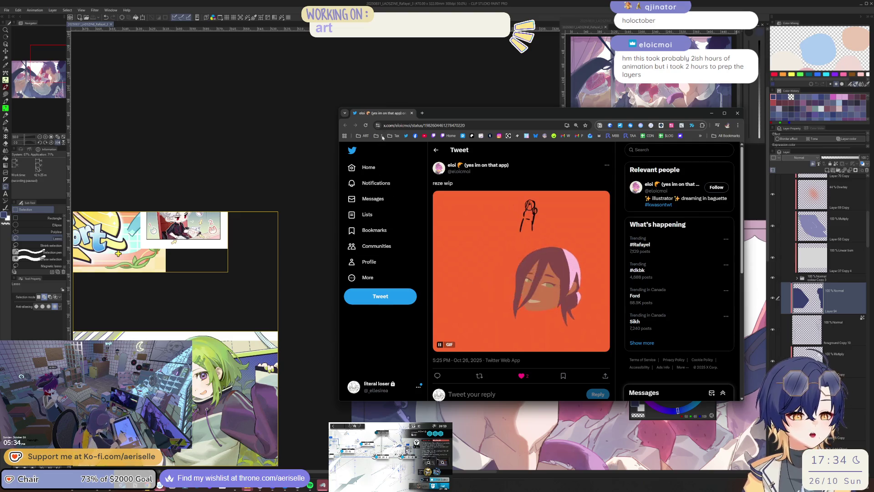
key("super+Down")
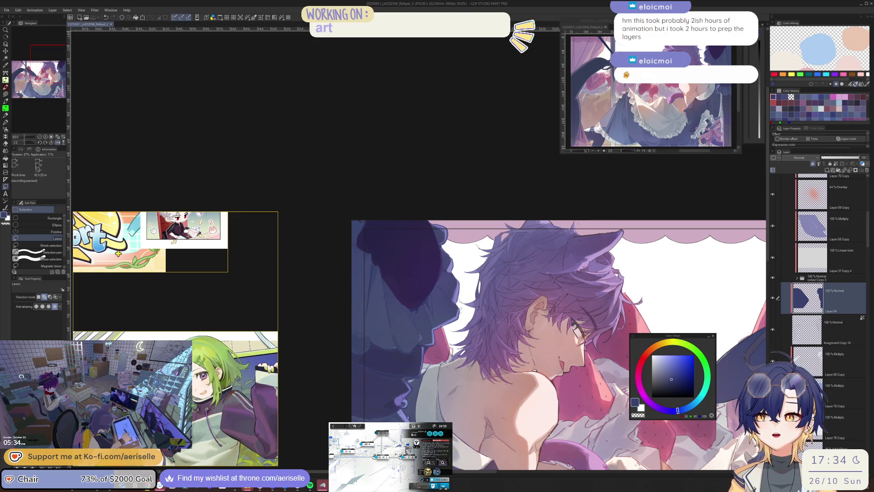
Move the image.png reference window over the Clip Studio Paint canvas.
mouse_move(865, 227)
left_mouse_down()
mouse_move(638, 229)
mouse_move(550, 159)
mouse_move(493, 89)
left_mouse_up()
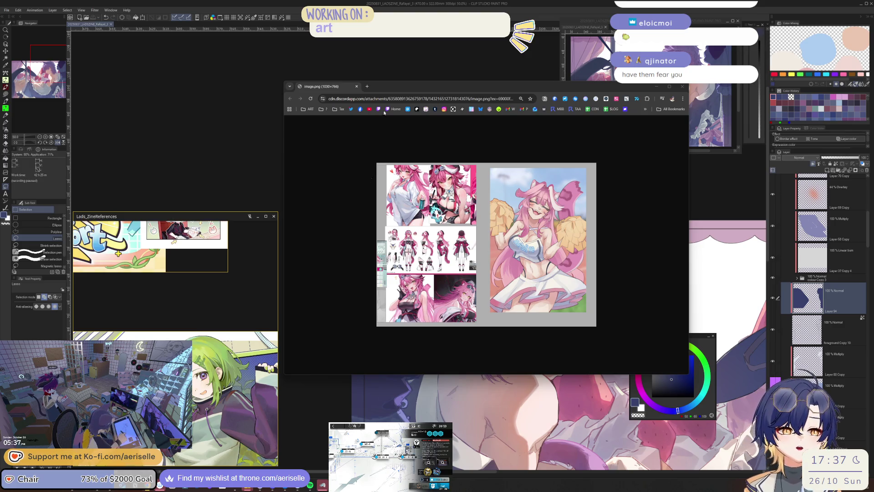
Minimize the Chrome reference window to bring the Clip Studio Paint canvas back.
left_click(657, 86)
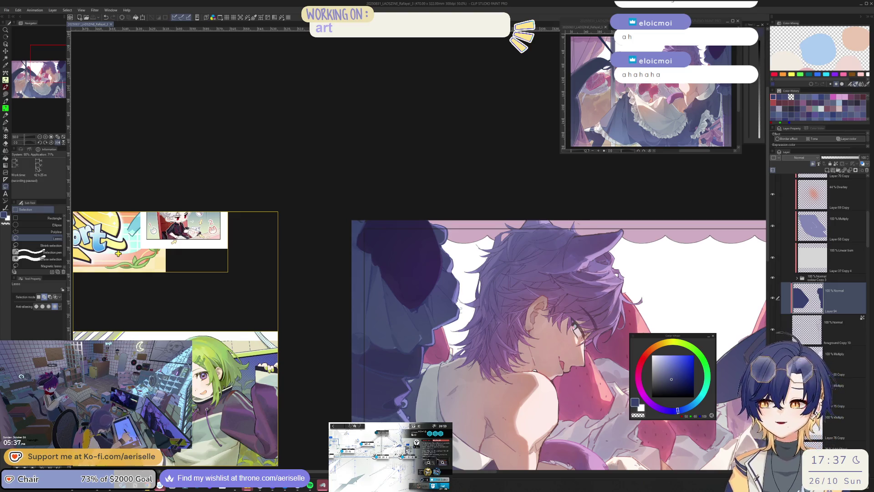
Zoom the canvas out to 36.4% and flip the view horizontally to check the composition.
scroll(351, 192, "down", 3)
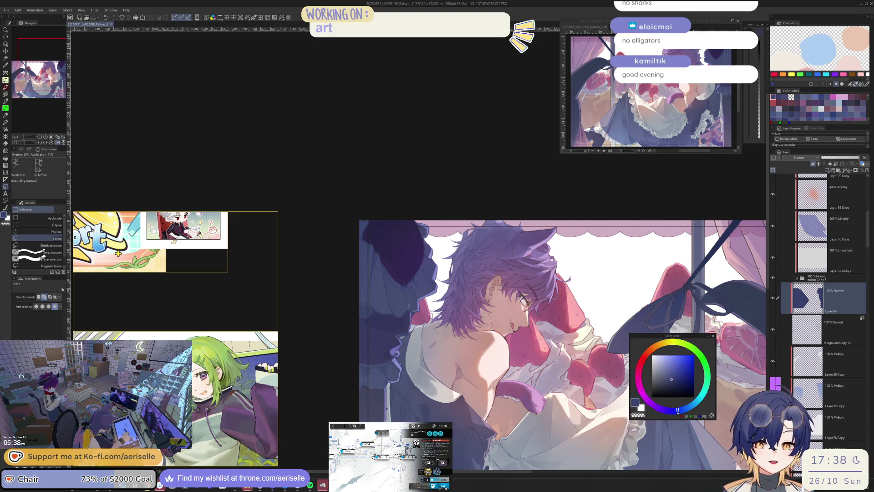
key("h")
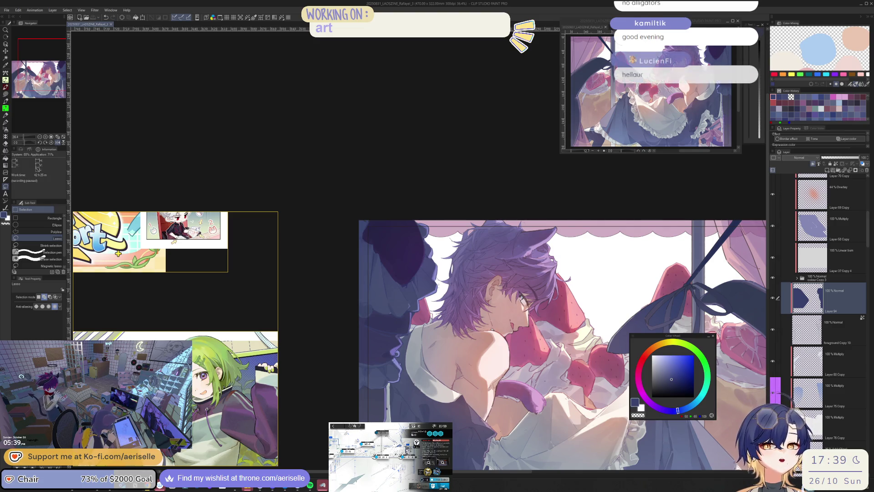
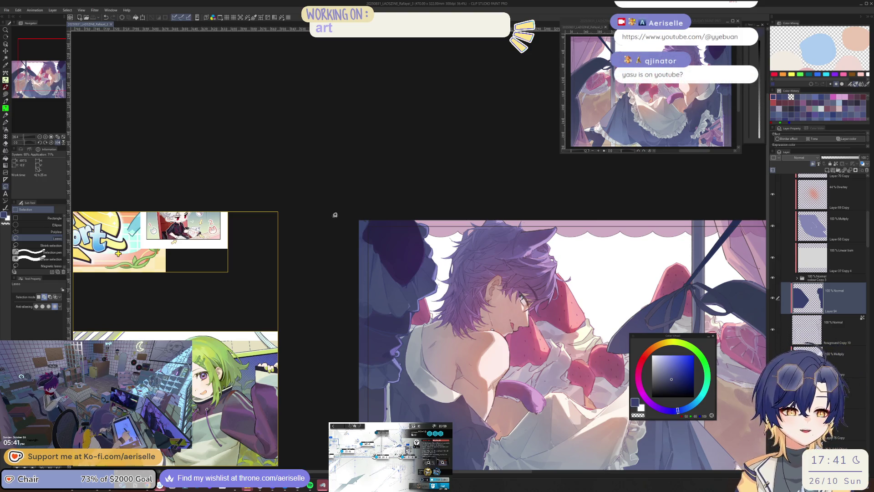
Flip the canvas view horizontally and recentre the whole illustration.
scroll(404, 176, "down", 1)
key("h")
mouse_move(442, 181)
left_mouse_down()
mouse_move(614, 138)
mouse_move(628, 126)
mouse_move(660, 131)
left_mouse_up()
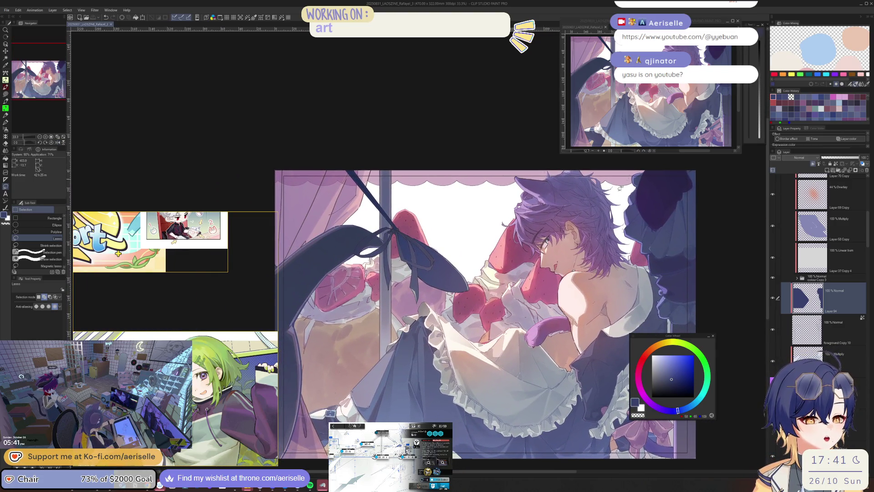
left_click_drag(565, 281, 555, 255)
Collapse layer folder d and bring the YouTube Shorts browser window to the front.
scroll(863, 230, "up", 3)
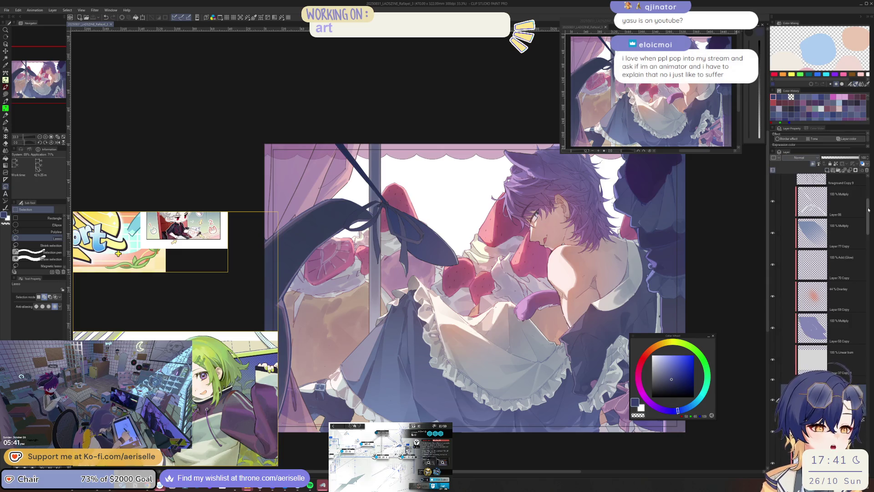
scroll(834, 196, "up", 5)
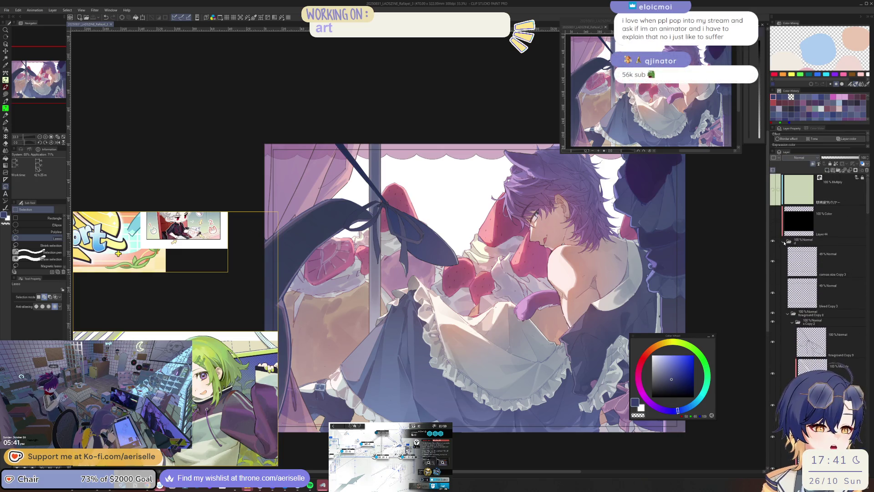
left_click(784, 242)
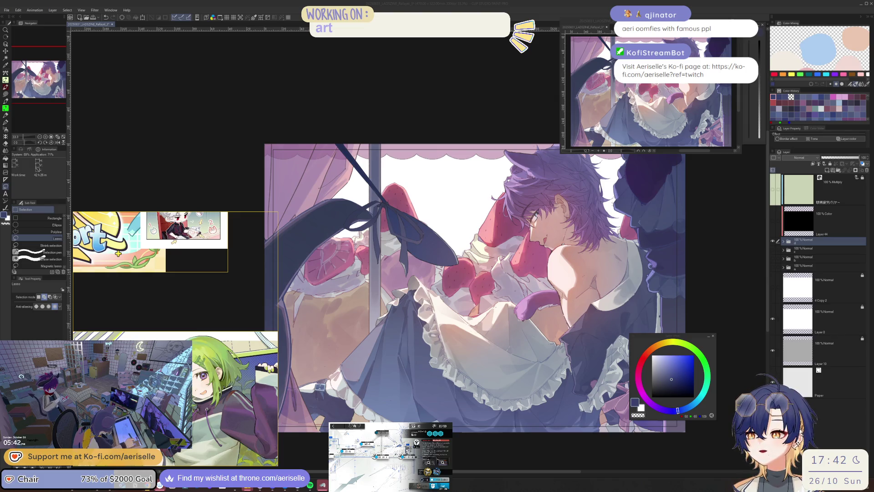
key("alt+Tab")
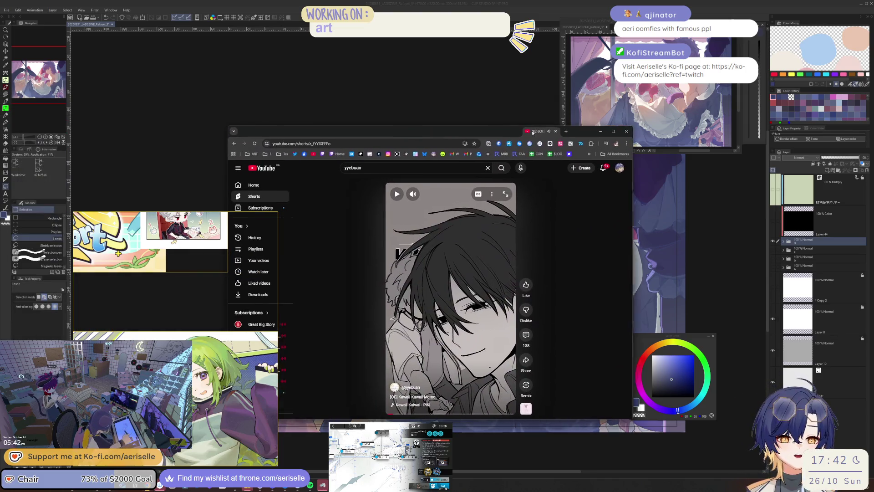
Replay the Kawaii Kawaii Meme Short from the beginning, then minimise the browser.
left_click(402, 416)
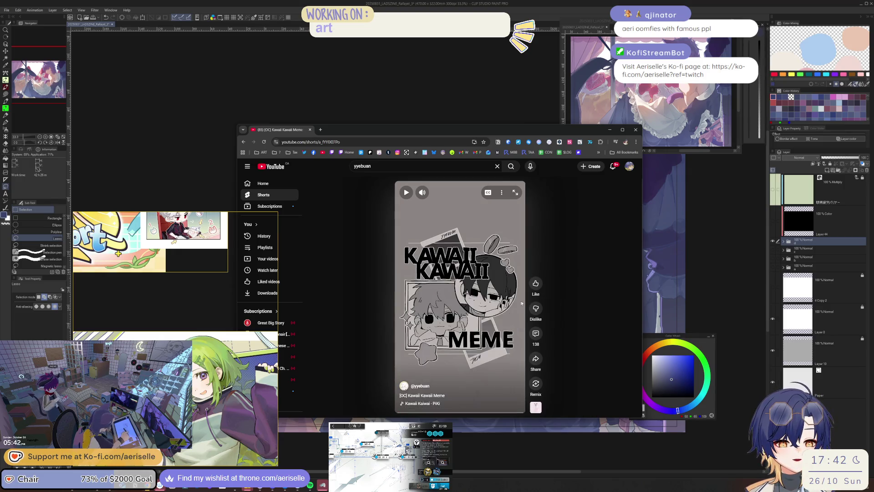
left_click(490, 301)
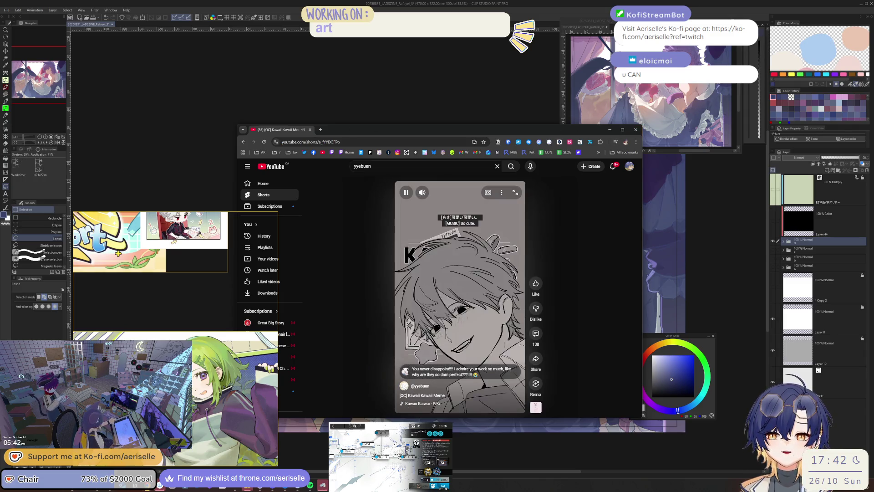
key("super+Down")
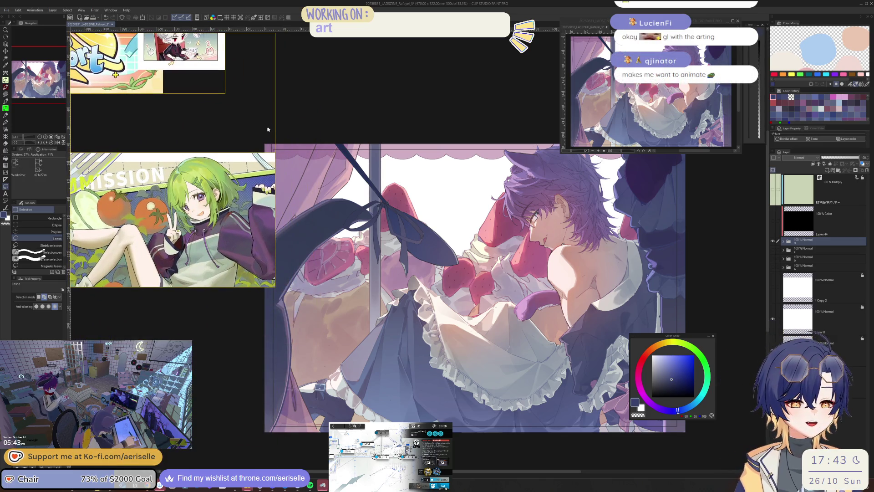
Narrow the reference window, move the colour wheel aside and expand layer folder d.
left_click_drag(275, 123, 225, 144)
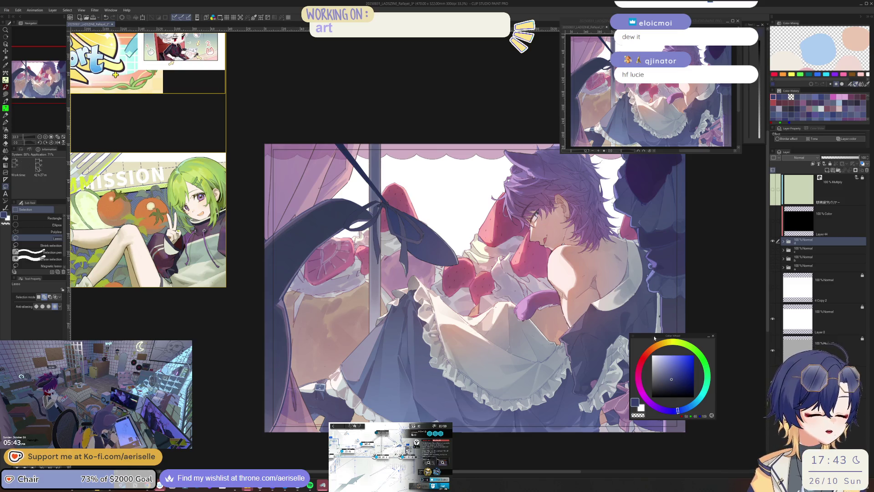
mouse_move(656, 338)
left_mouse_down()
mouse_move(677, 320)
mouse_move(698, 159)
left_mouse_up()
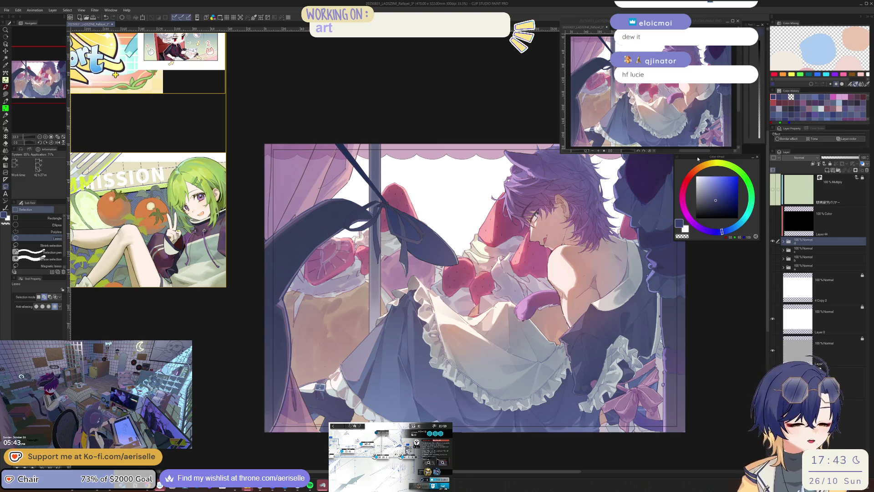
left_click(784, 242)
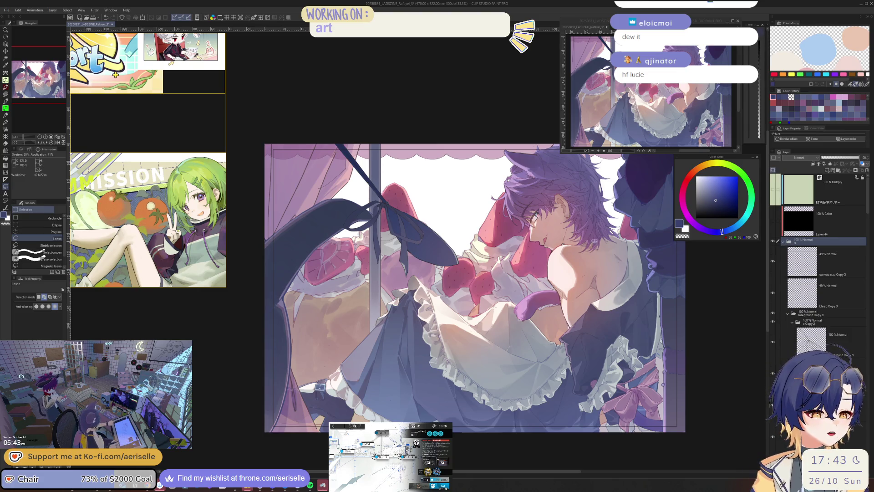
scroll(681, 254, "up", 4)
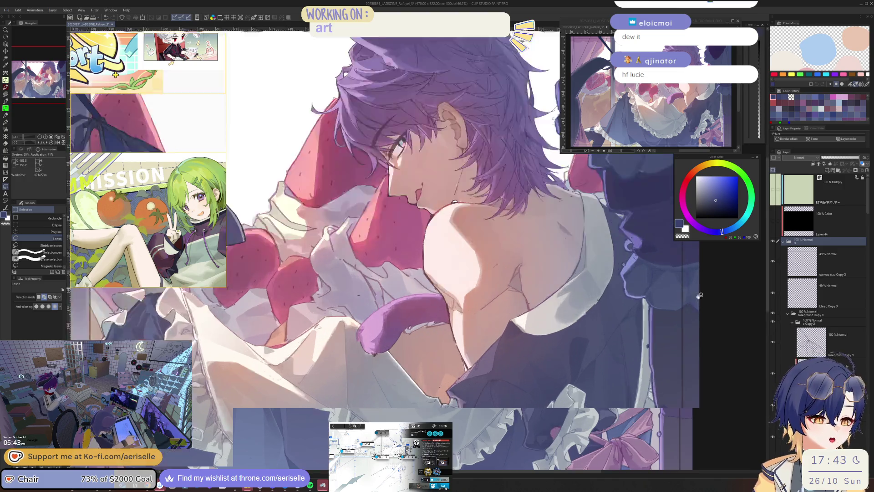
On the dress layer, lasso-fill a dark navy patch and lasso-select a strip below the shoulder.
key("o")
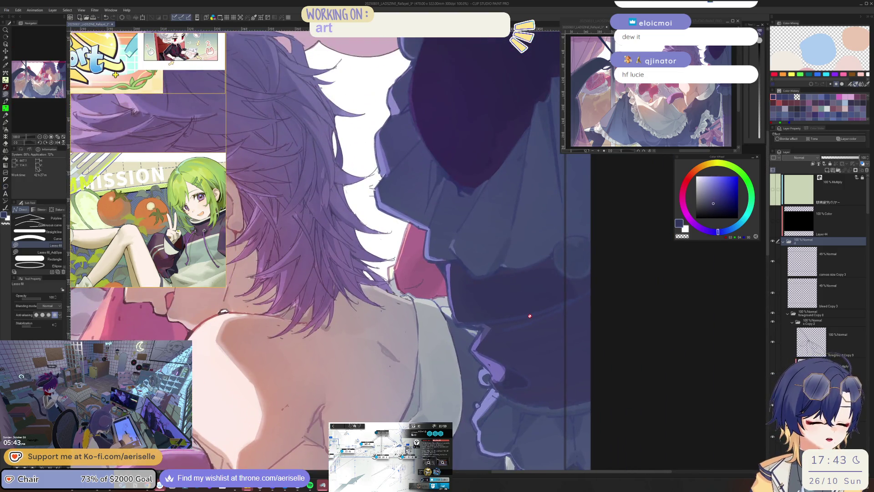
left_click(530, 309)
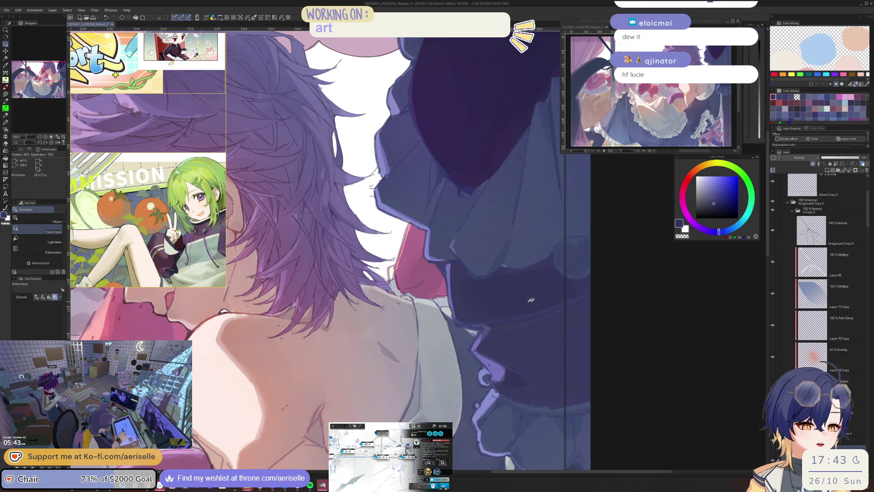
left_click(479, 307, "alt")
key("u")
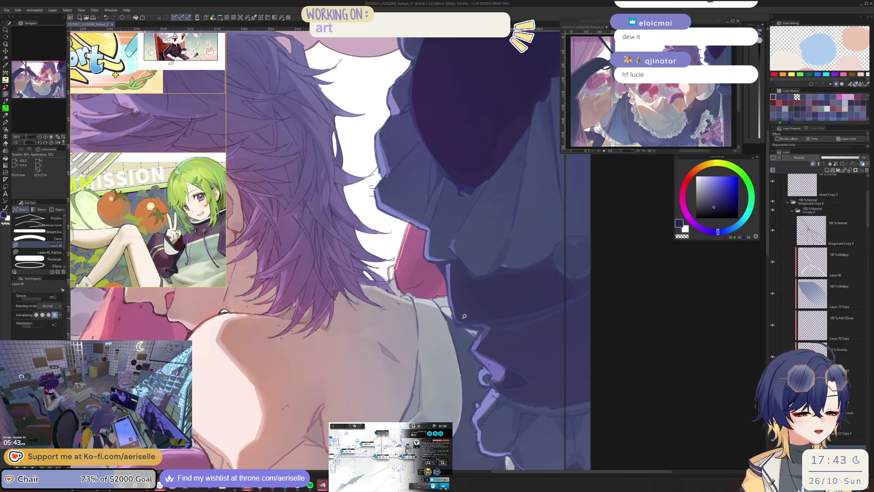
mouse_move(466, 317)
left_mouse_down()
mouse_move(499, 324)
mouse_move(611, 298)
mouse_move(569, 283)
left_mouse_up()
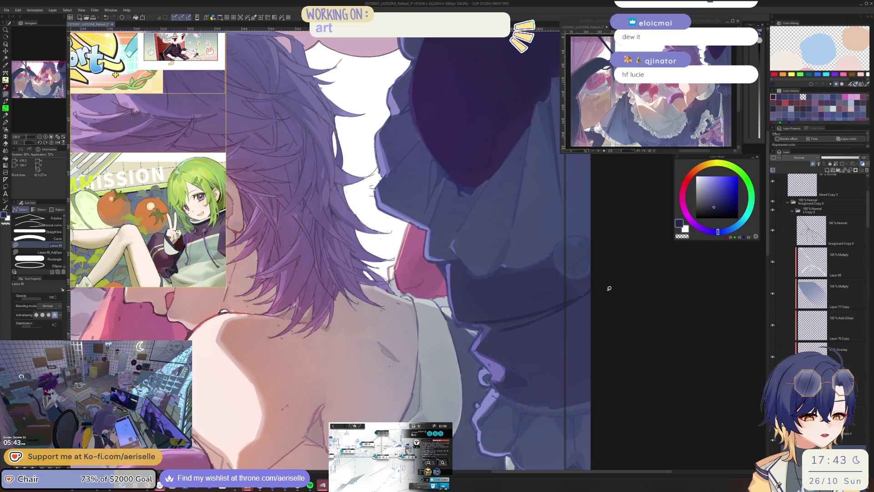
key("m")
mouse_move(468, 318)
left_mouse_down()
mouse_move(601, 317)
mouse_move(605, 284)
left_mouse_up()
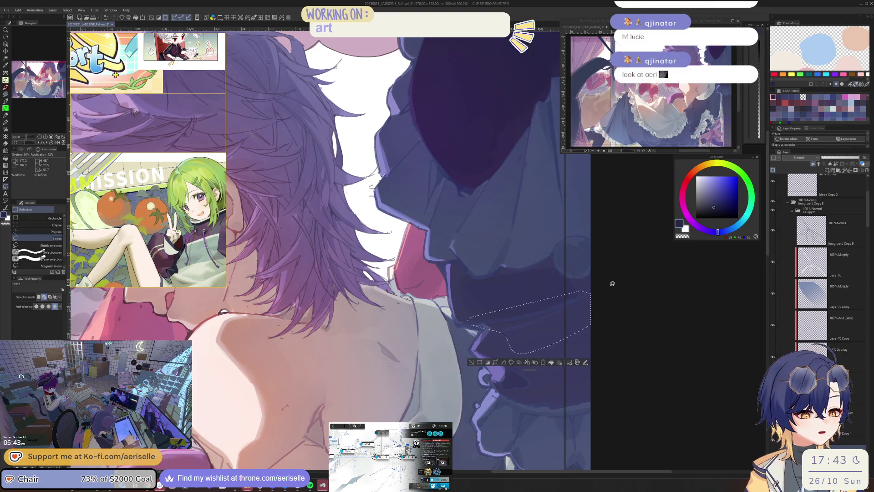
Shift the selected dress strip's hue to about 8 with Hue/Saturation/Luminosity.
key("ctrl+u")
left_click_drag(630, 311, 619, 340)
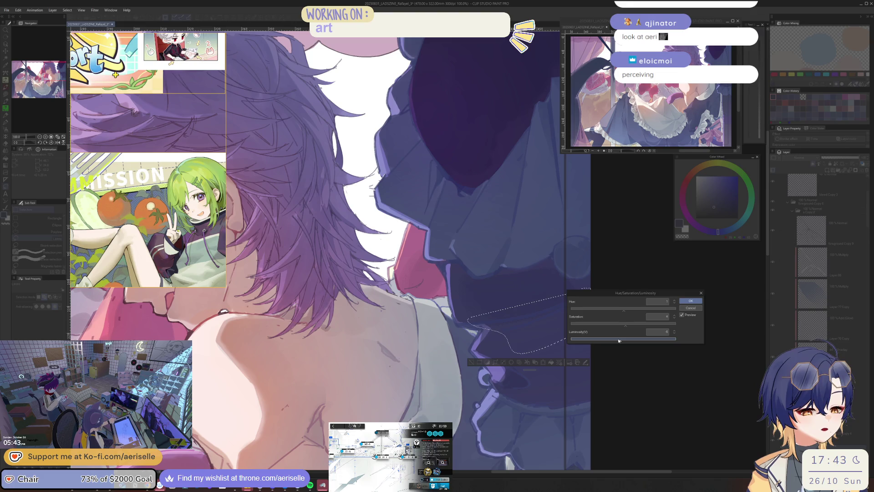
left_click(626, 311)
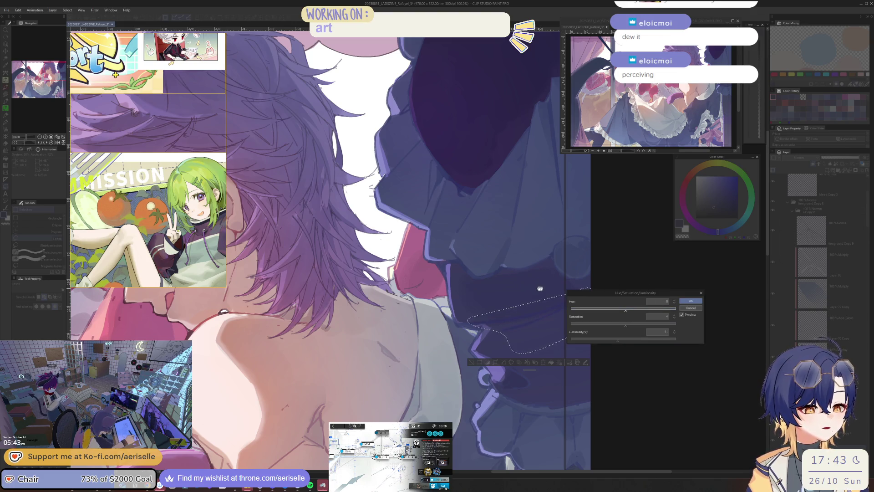
left_click(684, 303)
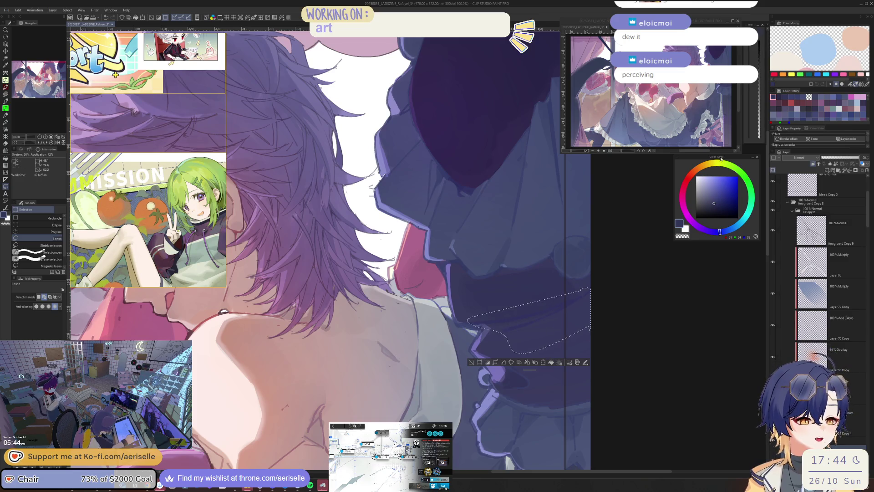
Lasso-fill the selected strip with muted navy shades, then deselect and zoom out.
left_click_drag(717, 157, 669, 283)
left_click(668, 328)
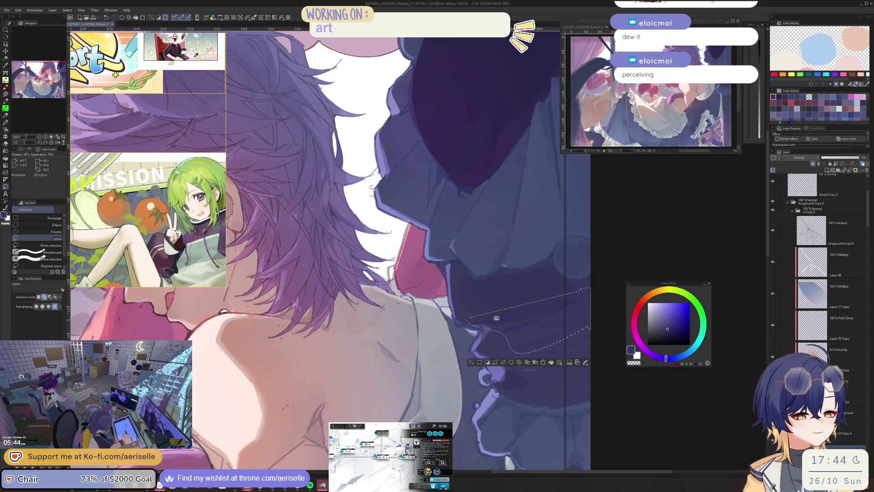
key("u")
left_click_drag(471, 321, 588, 281)
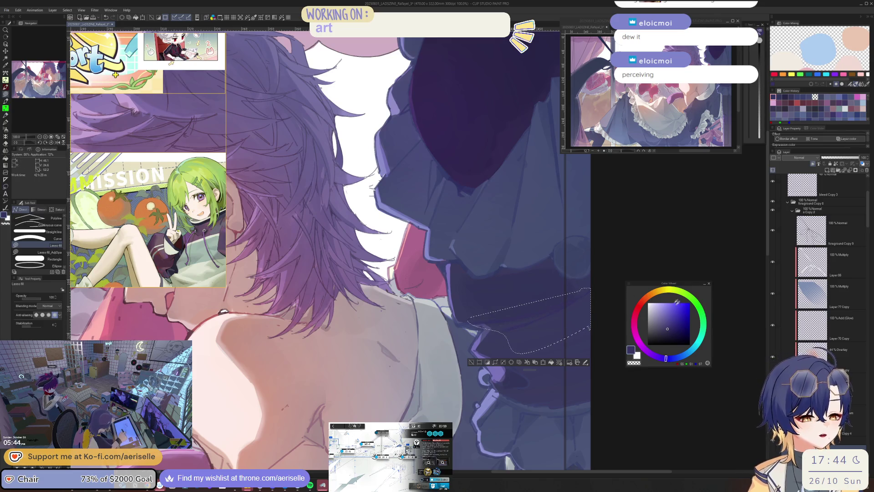
left_click(669, 332)
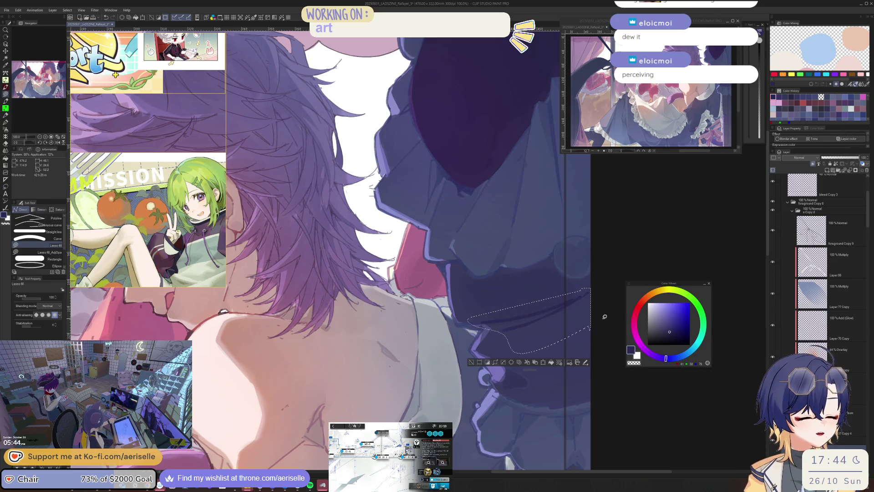
left_click(667, 330)
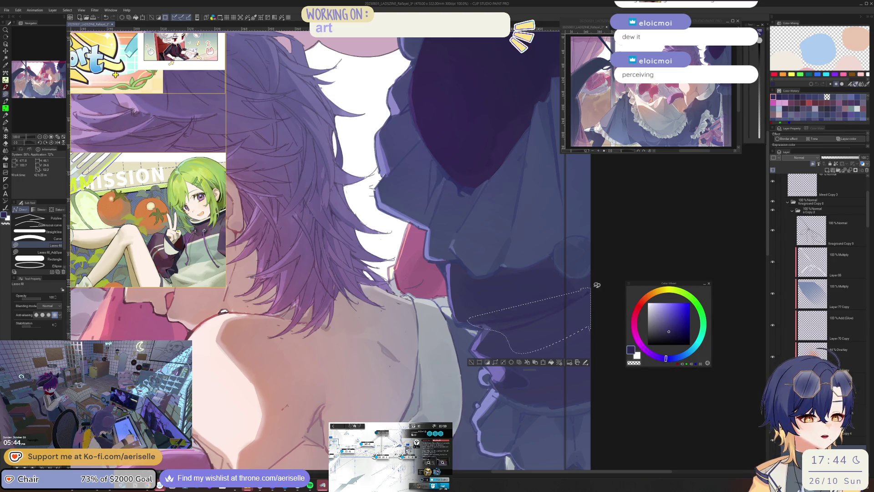
left_click(670, 329)
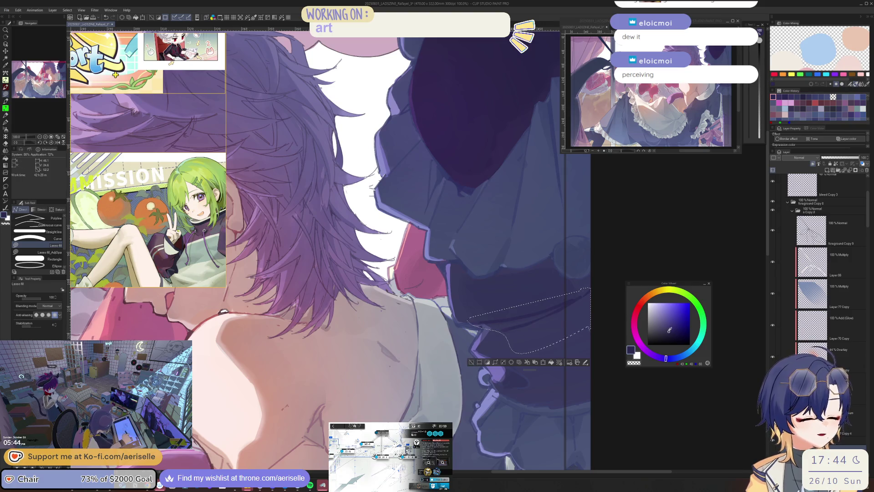
key("ctrl+d")
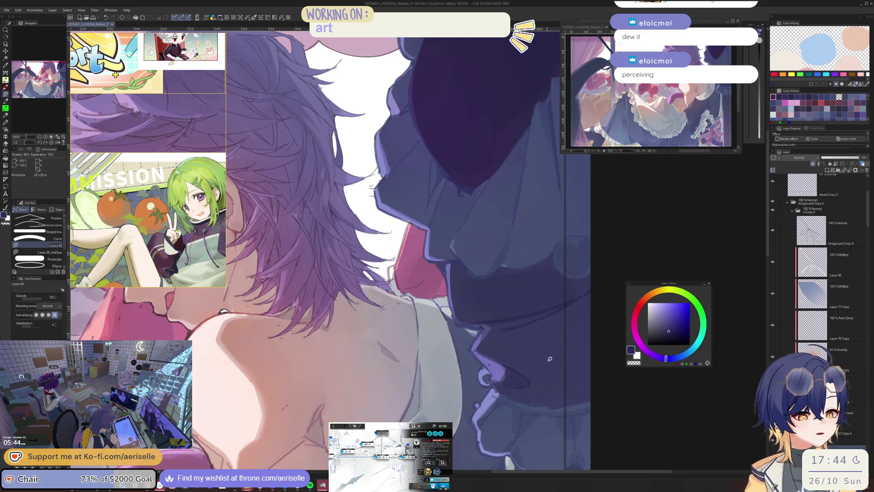
key("ctrl+minus")
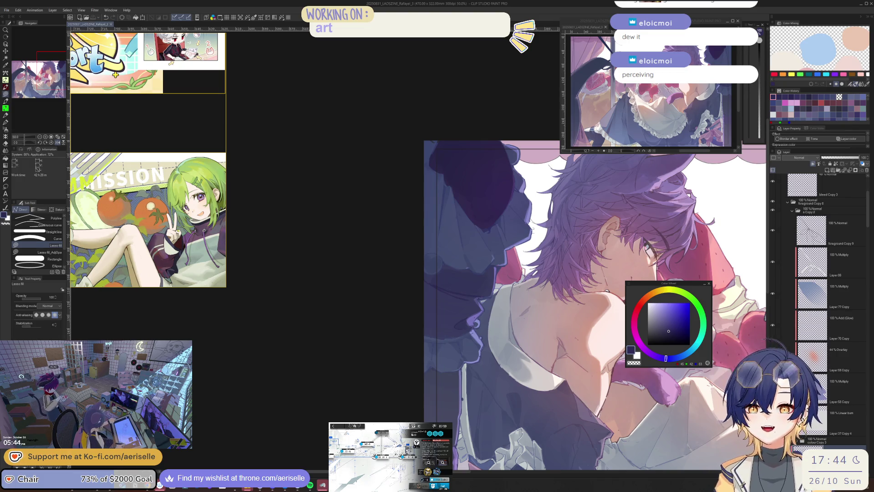
Move the colour wheel off the artwork and collapse layer folder d.
scroll(519, 106, "down", 1)
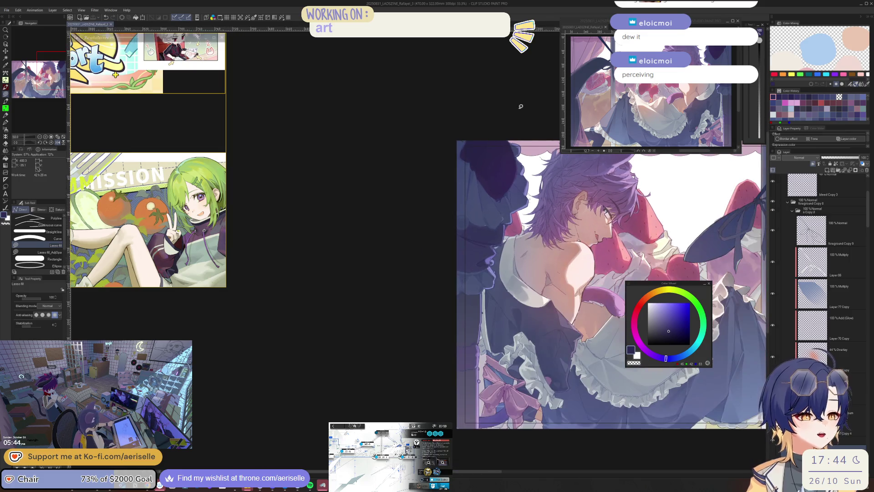
scroll(630, 212, "up", 1)
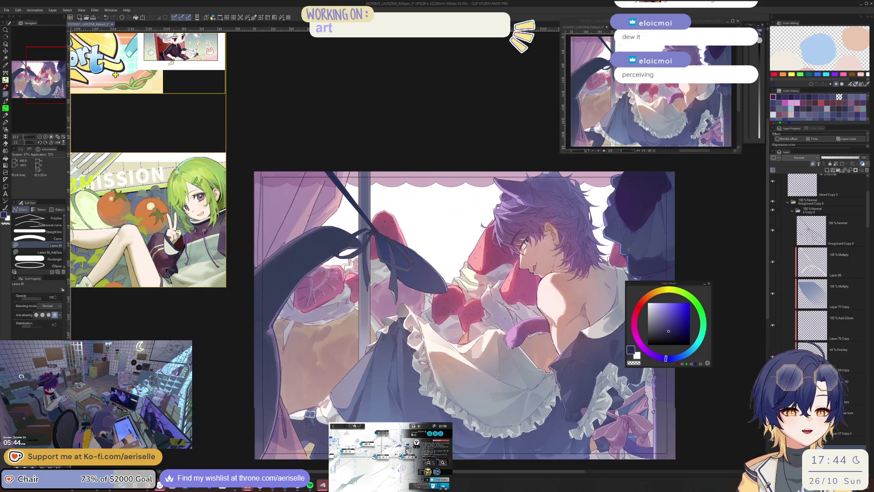
left_click_drag(649, 283, 706, 181)
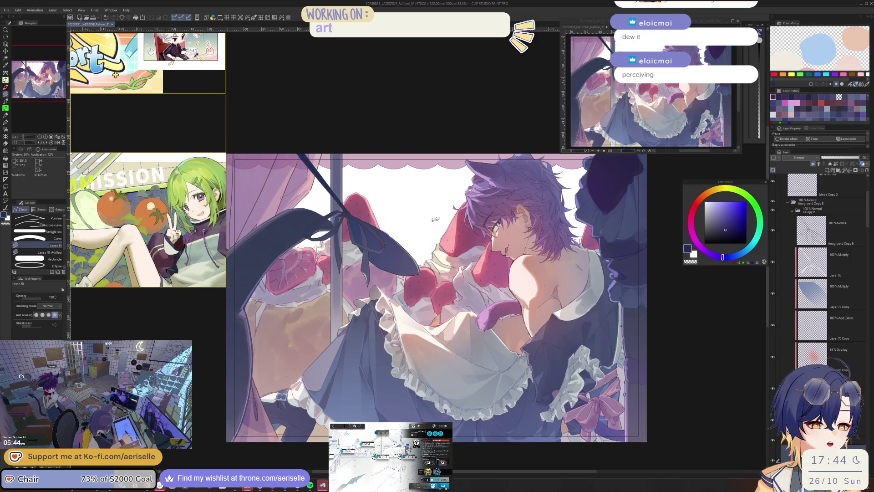
scroll(769, 224, "up", 5)
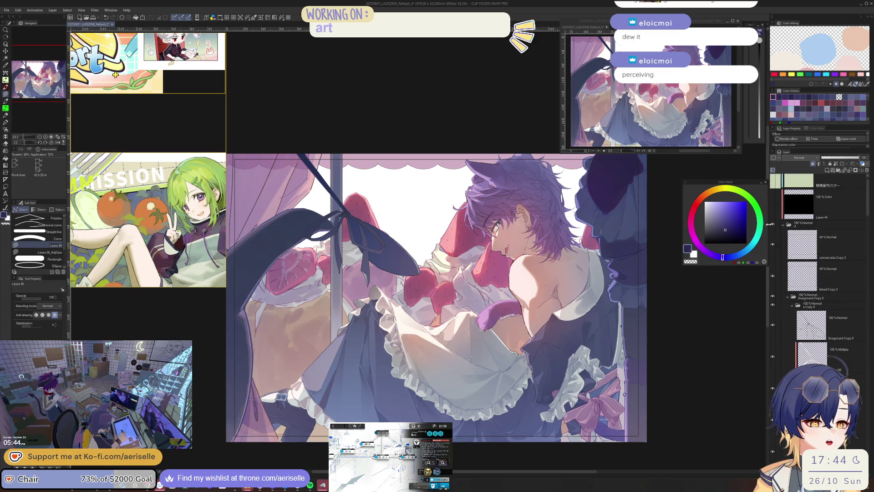
left_click(783, 228)
Hide and reshow folder d to check its effect on the painting.
scroll(780, 229, "up", 1)
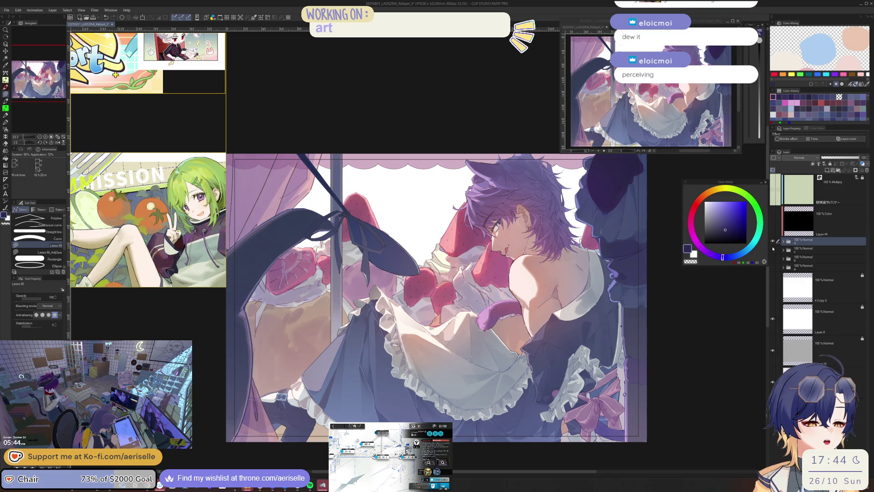
scroll(509, 291, "up", 1)
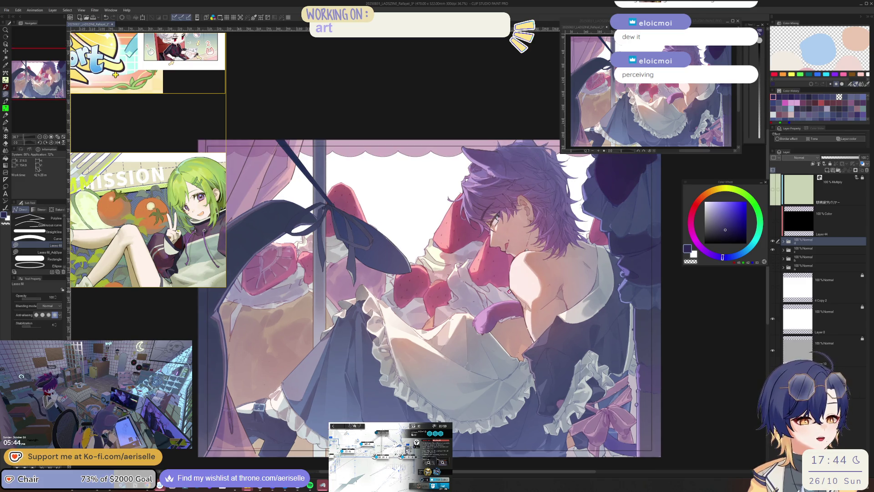
left_click(774, 244)
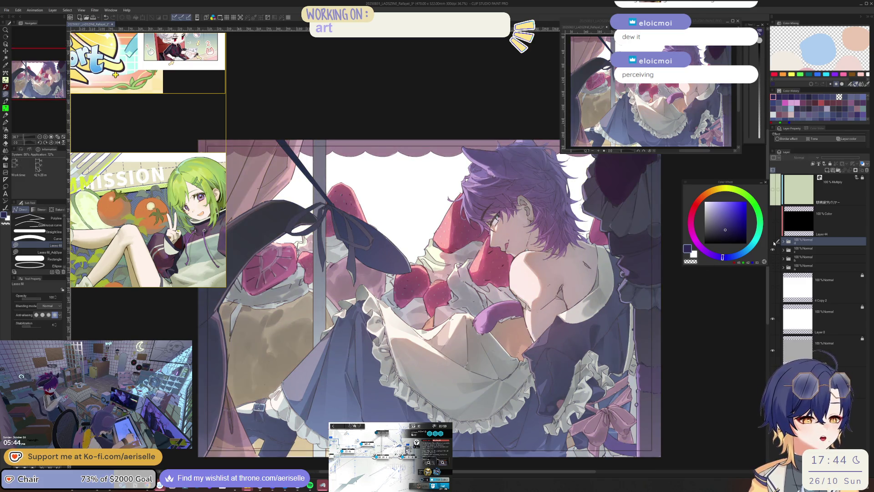
left_click(773, 244)
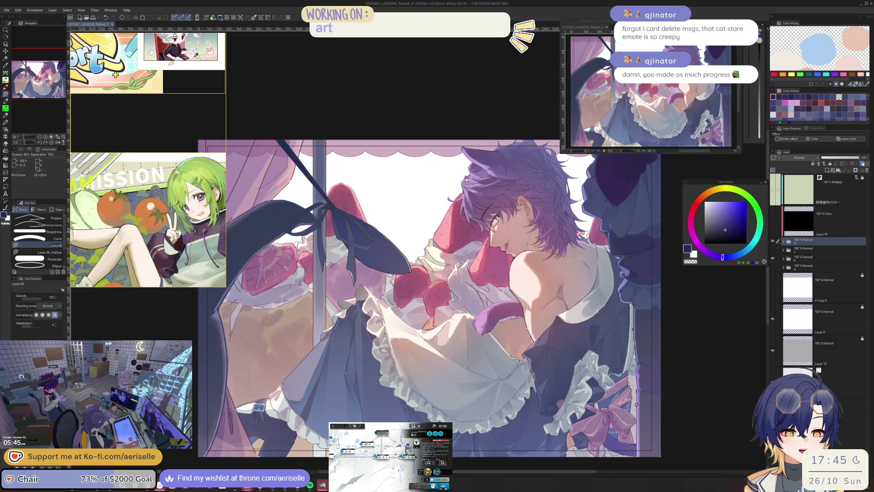
Toggle the shading folder off and on twice to compare flat and shaded colours.
left_click(774, 242)
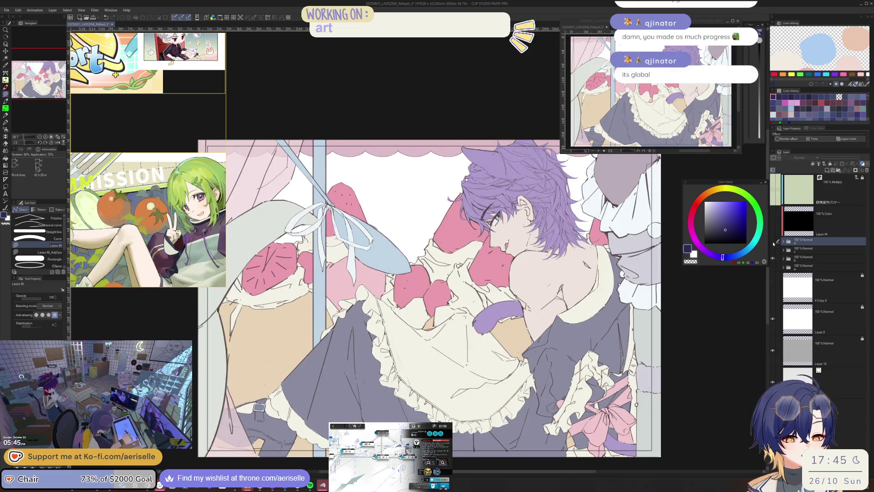
left_click(774, 243)
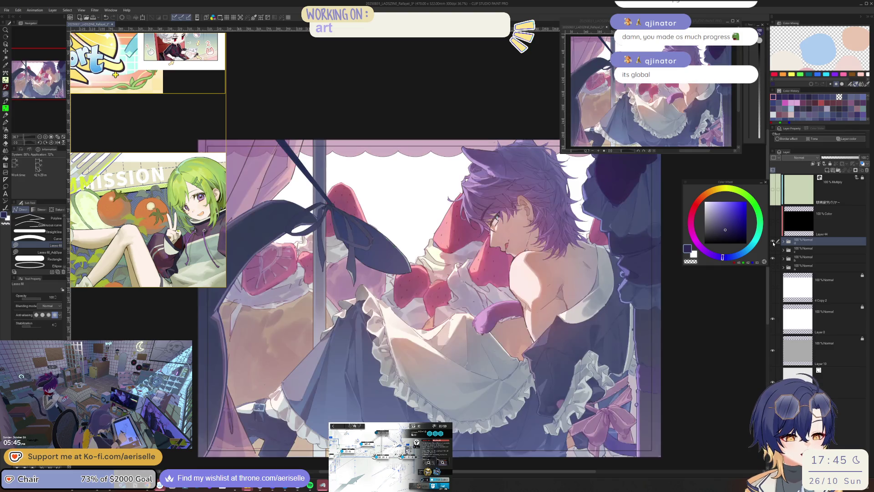
left_click(774, 243)
left_click(774, 243)
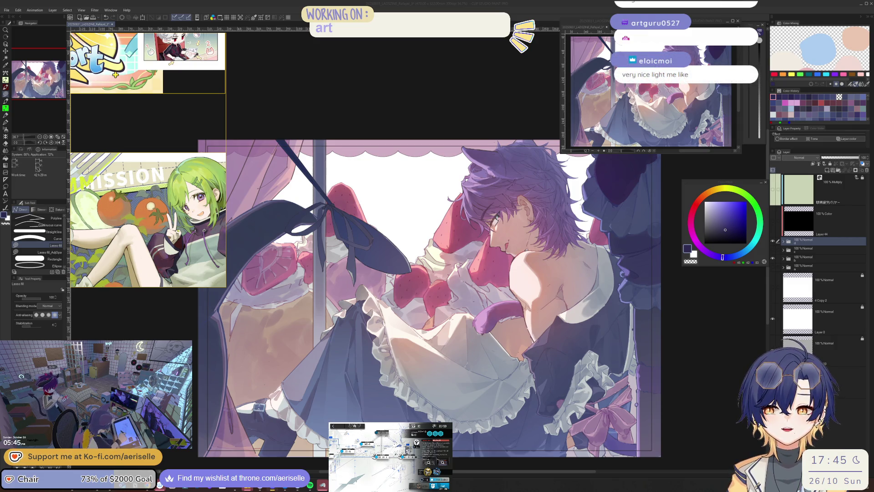
Zoom in on the face and shoulder and move the reference images further down.
left_click(538, 352)
scroll(505, 344, "up", 5)
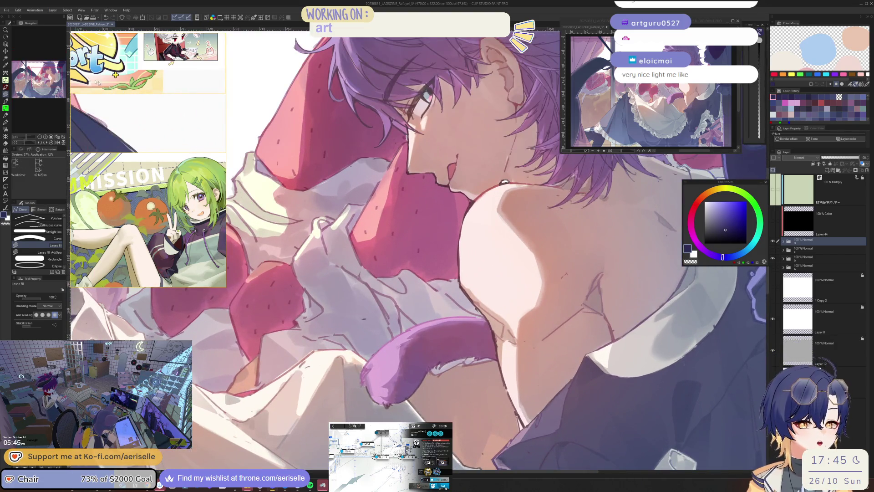
left_click_drag(143, 48, 139, 228)
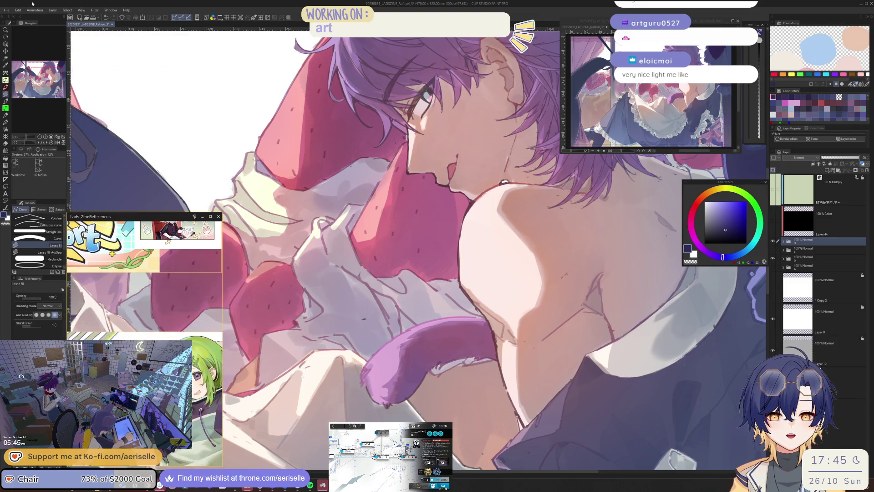
Enlarge the reference board and briefly peek at the 20250831_LADSZINE_Rafayel_3 document.
right_click(147, 255)
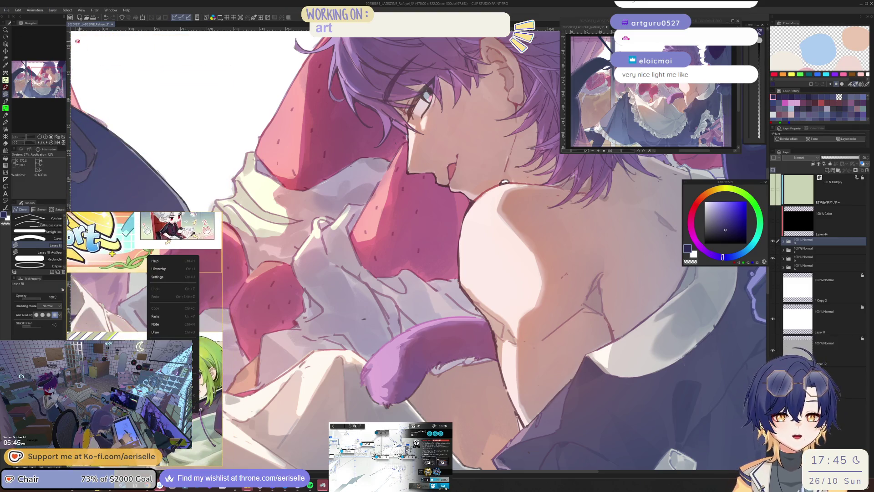
left_click(7, 10)
mouse_move(37, 43)
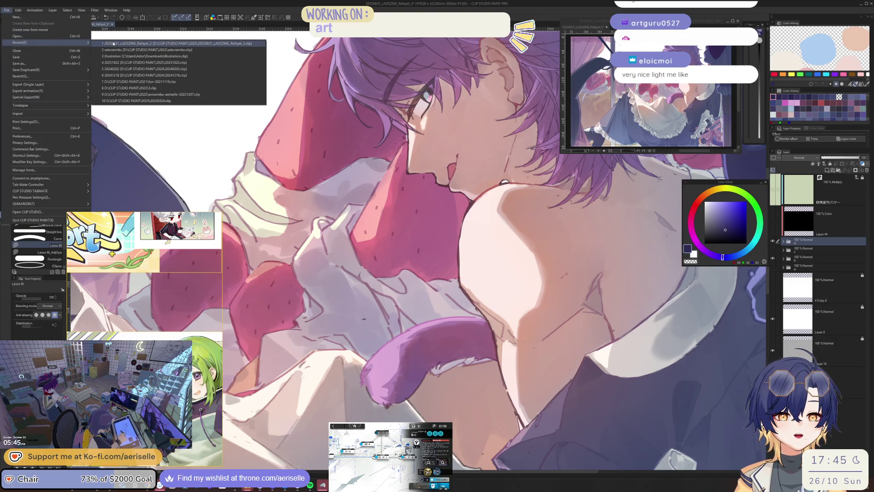
left_click(124, 56)
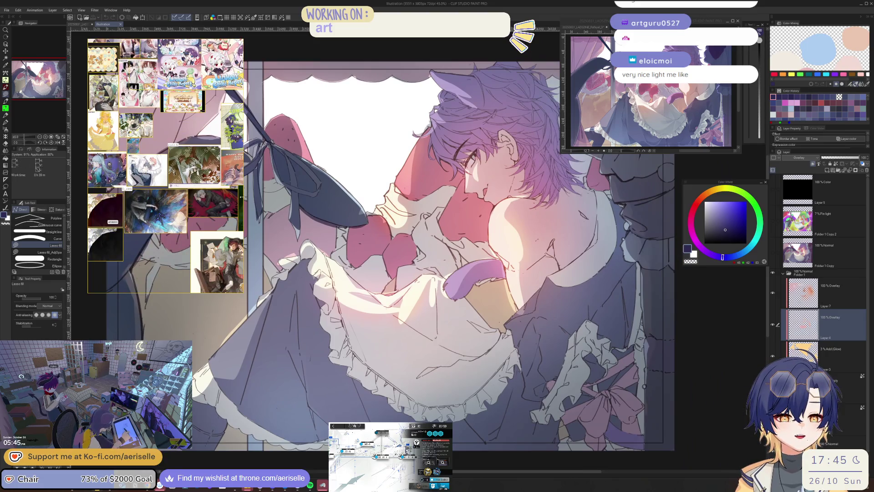
mouse_move(242, 197)
left_mouse_down()
mouse_move(516, 210)
mouse_move(483, 216)
left_mouse_up()
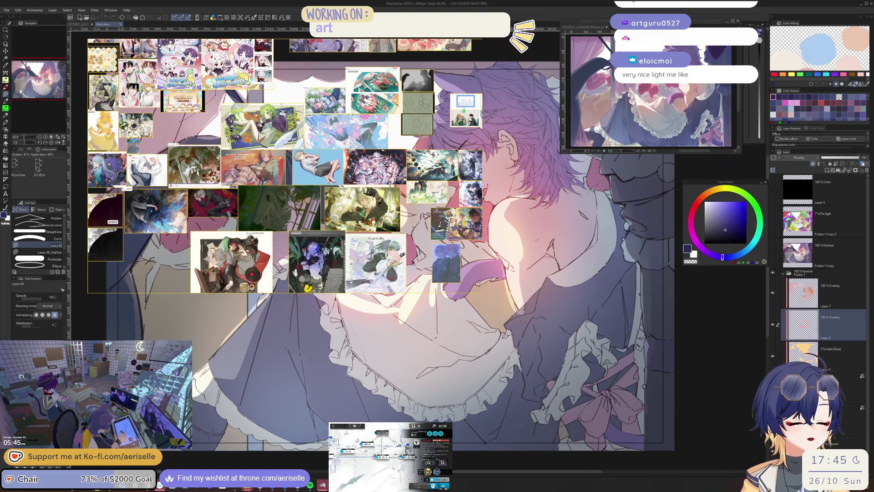
scroll(305, 207, "up", 5)
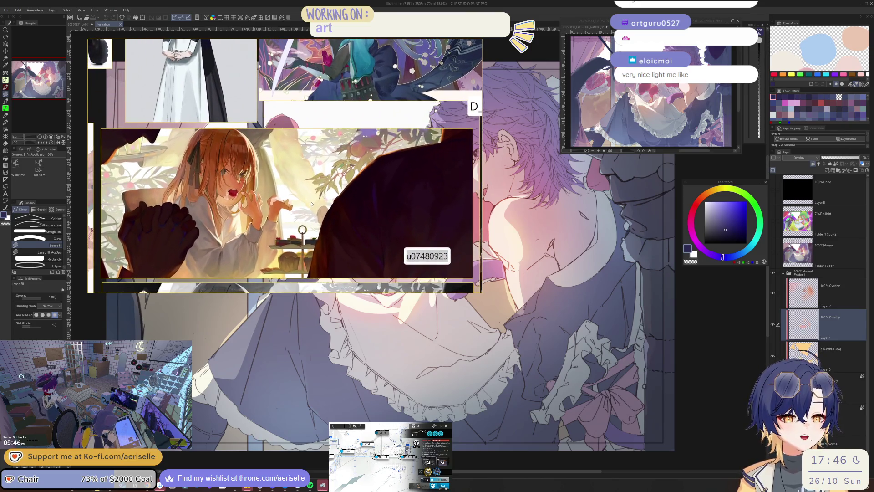
left_click(78, 26)
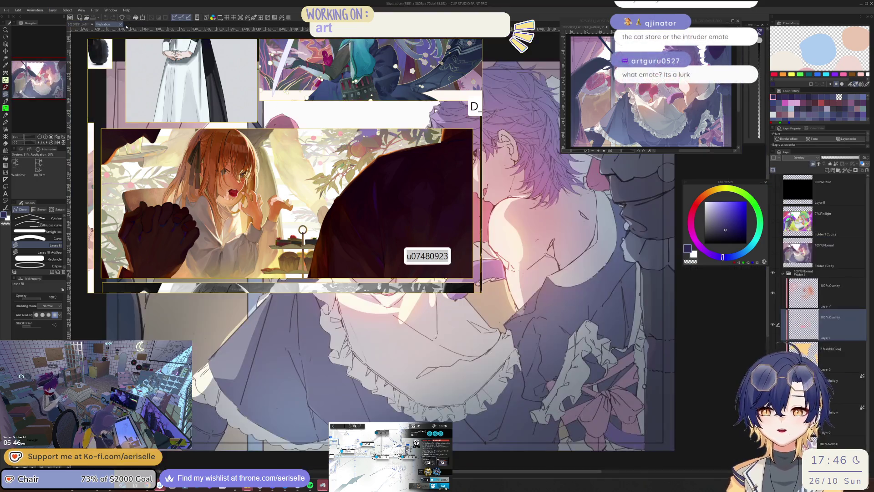
left_click(123, 24)
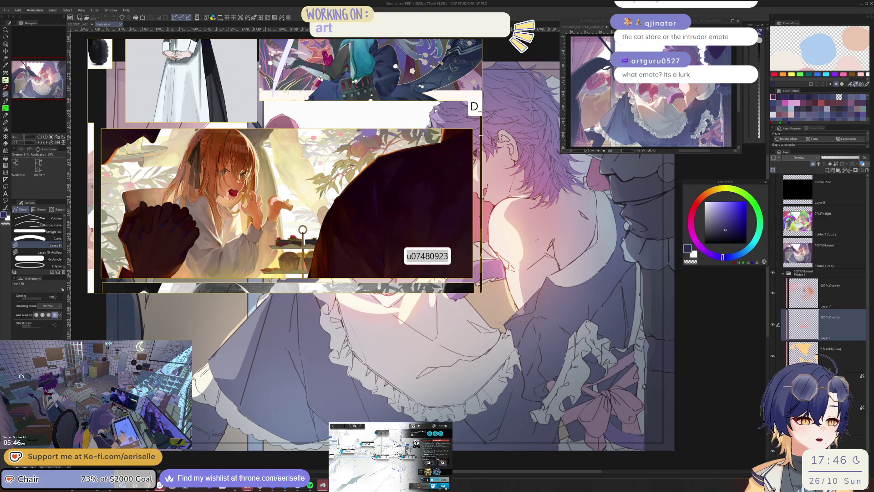
Narrow and reposition the reference board, zoom out, and move the colour wheel up.
left_click_drag(481, 136, 469, 135)
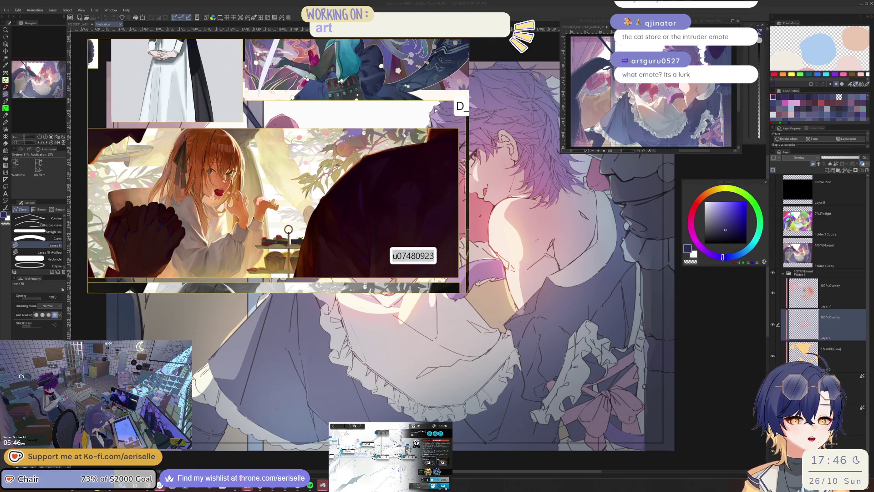
left_click_drag(404, 135, 348, 150)
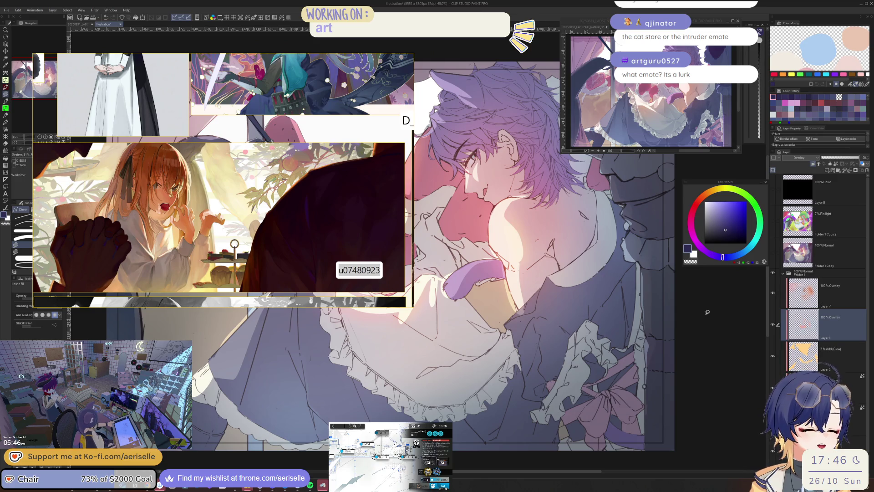
scroll(707, 312, "down", 2)
left_click_drag(707, 312, 439, 258)
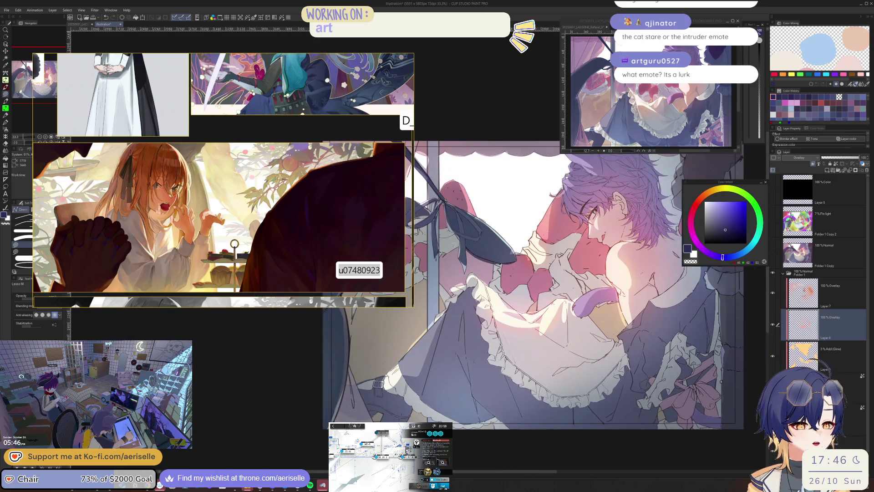
left_click_drag(413, 230, 292, 236)
mouse_move(603, 249)
left_mouse_down()
mouse_move(570, 258)
mouse_move(577, 261)
left_mouse_up()
left_click_drag(738, 186, 739, 160)
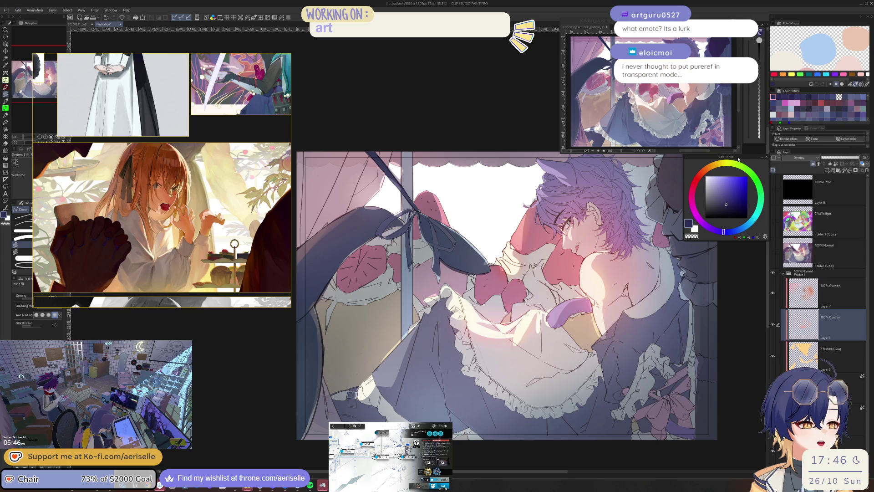
scroll(683, 305, "up", 1)
scroll(683, 305, "down", 1)
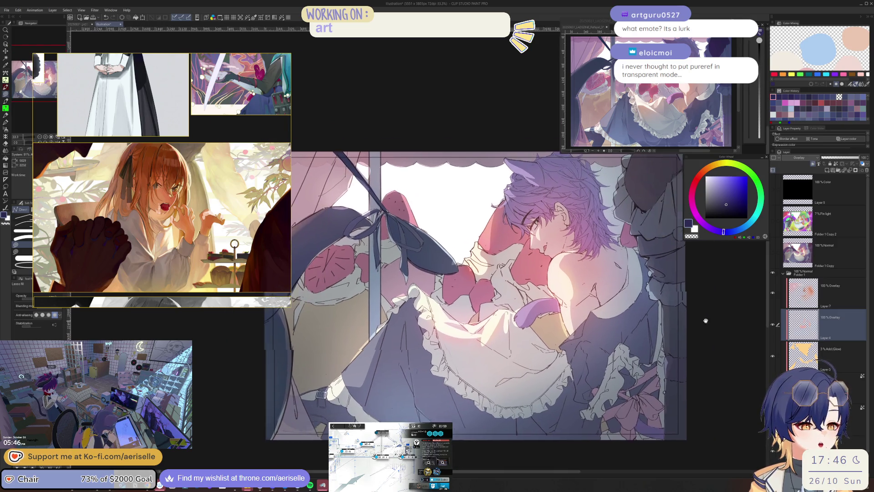
mouse_move(684, 305)
left_mouse_down()
mouse_move(702, 333)
mouse_move(714, 305)
mouse_move(721, 329)
mouse_move(712, 326)
left_mouse_up()
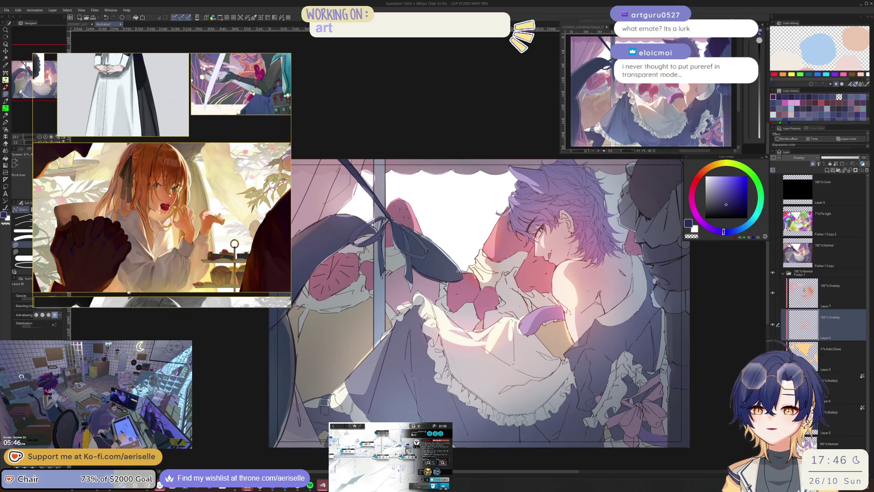
Reposition and resize the reference window, then switch to the 20250831_LADSZINE_Rafayel_3 document.
mouse_move(128, 292)
left_mouse_down()
mouse_move(280, 230)
mouse_move(286, 212)
left_mouse_up()
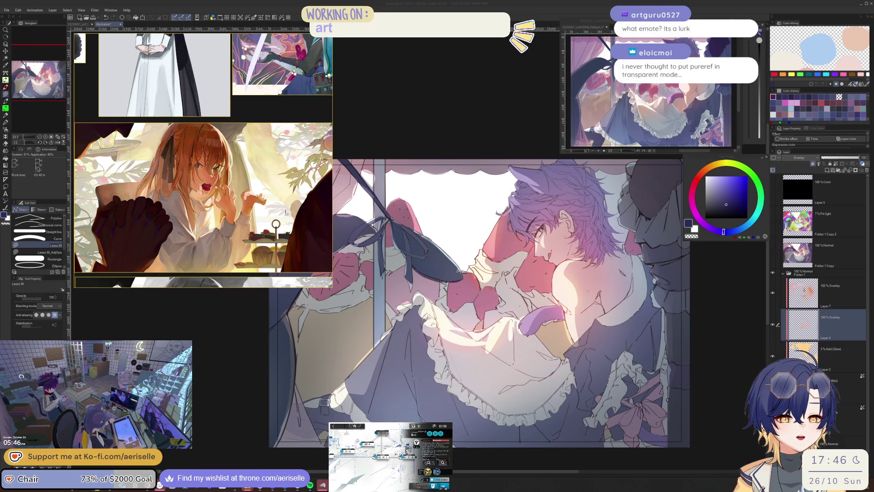
scroll(286, 212, "up", 2)
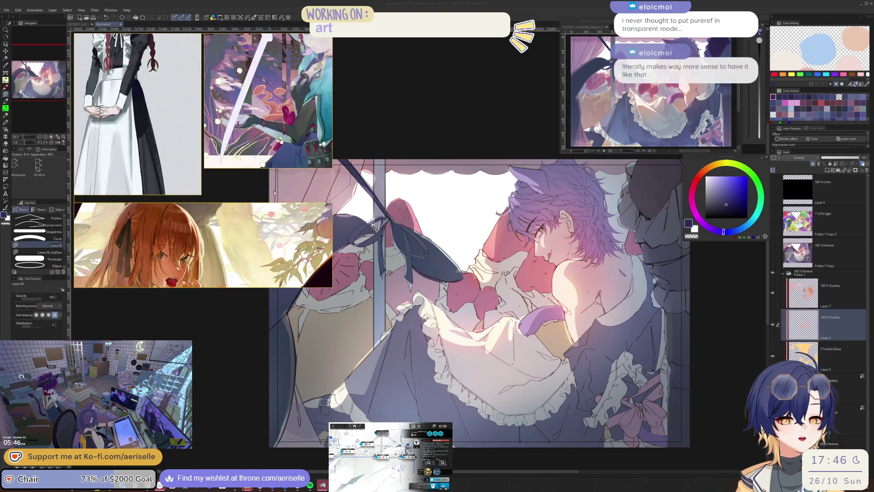
scroll(273, 194, "down", 6)
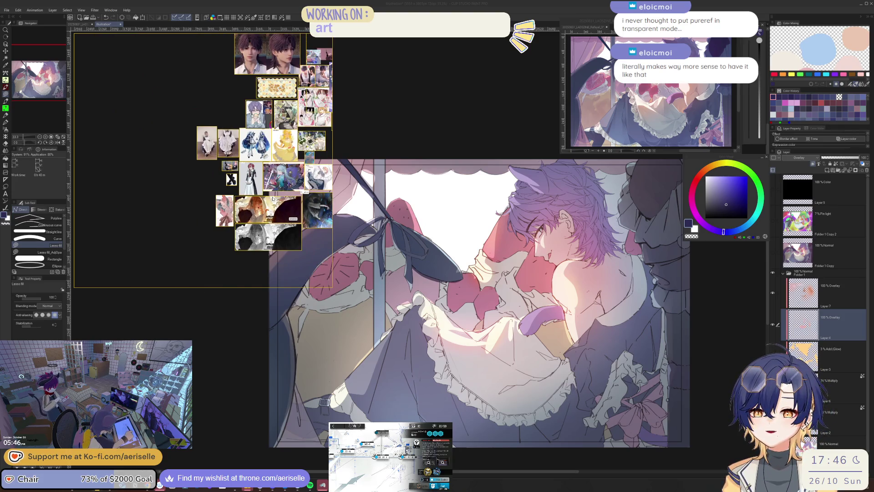
left_click(314, 300)
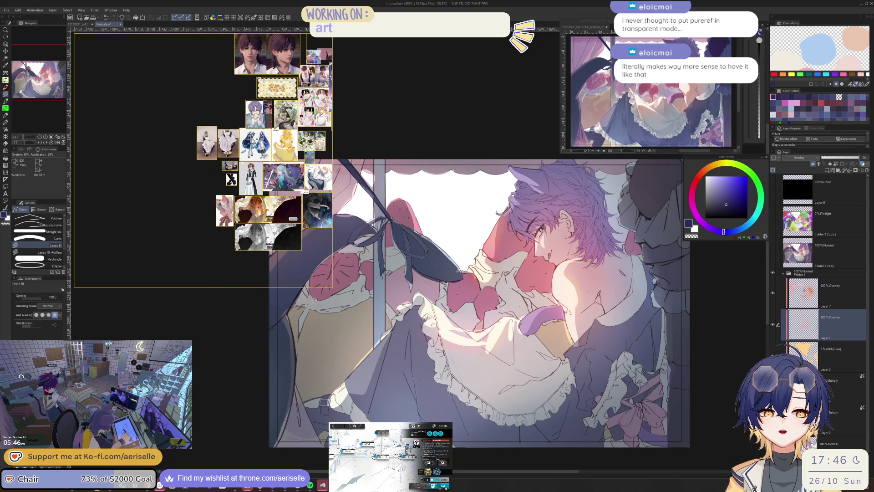
left_click_drag(329, 286, 283, 248)
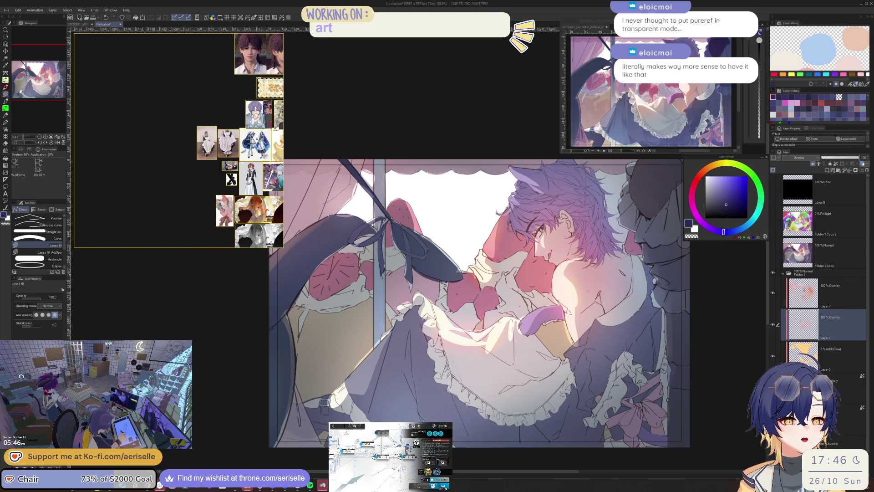
scroll(216, 135, "up", 5)
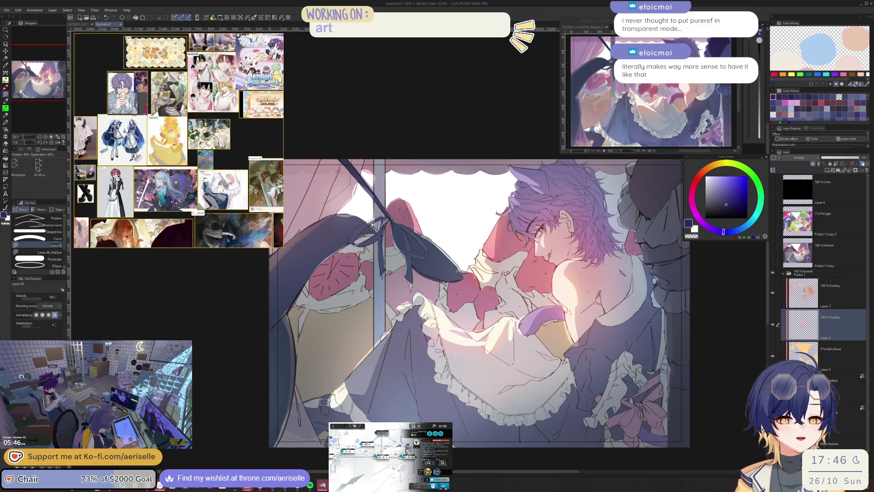
scroll(182, 120, "up", 5)
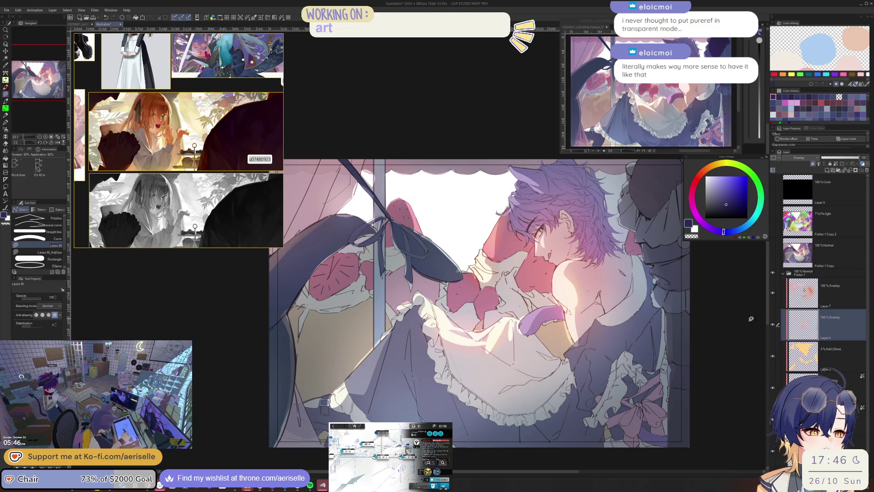
scroll(751, 319, "down", 2)
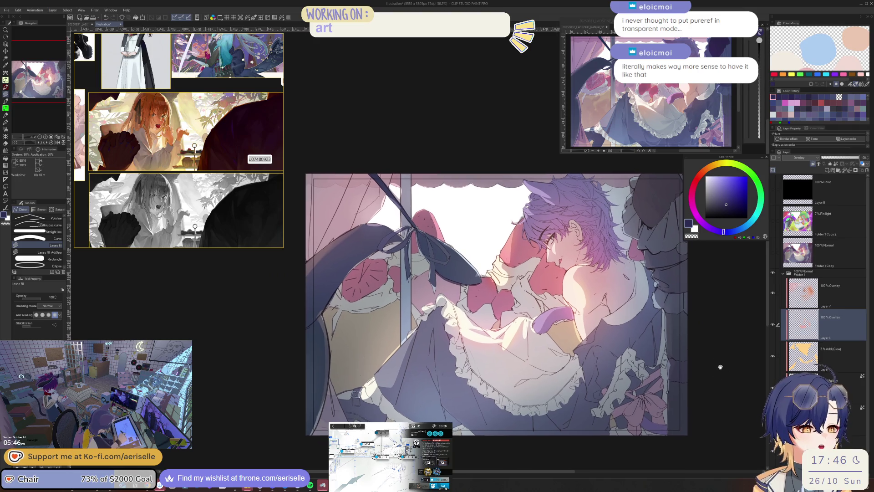
scroll(795, 275, "down", 1)
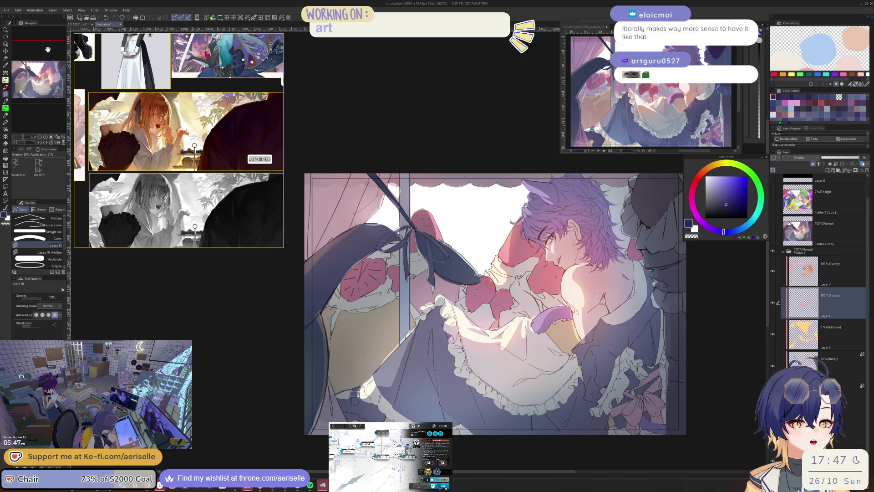
left_click(80, 23)
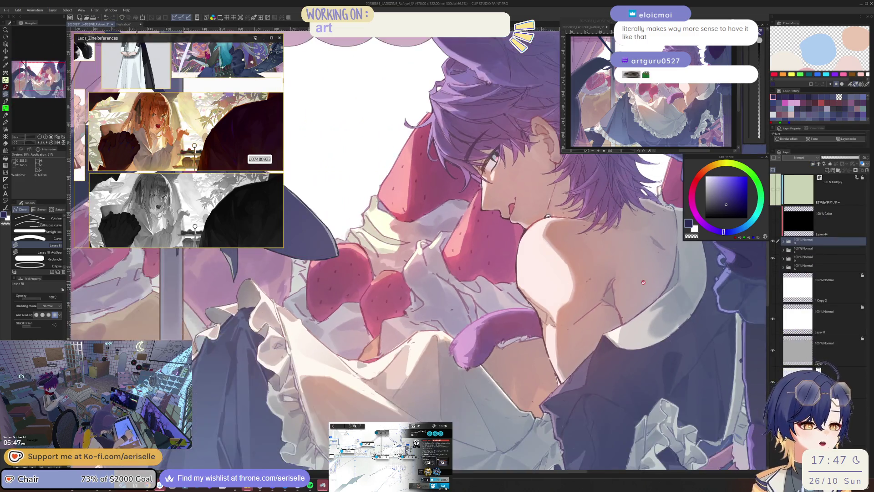
Zoom out, hide and reshow folder d, then turn on the Paper layer's visibility.
key("ctrl+minus")
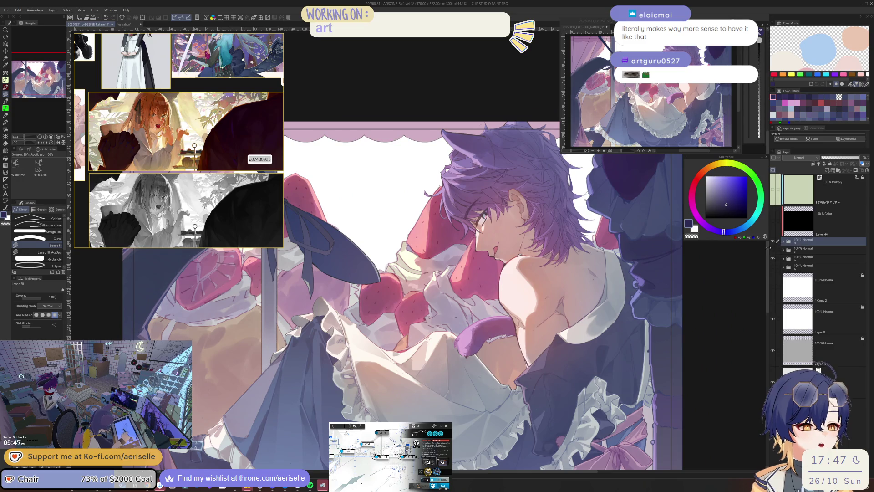
left_click(773, 242)
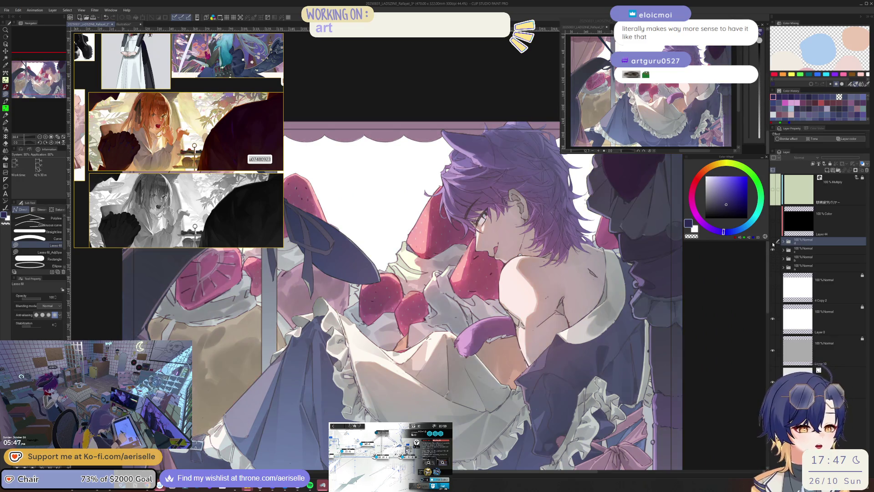
key("ctrl+minus")
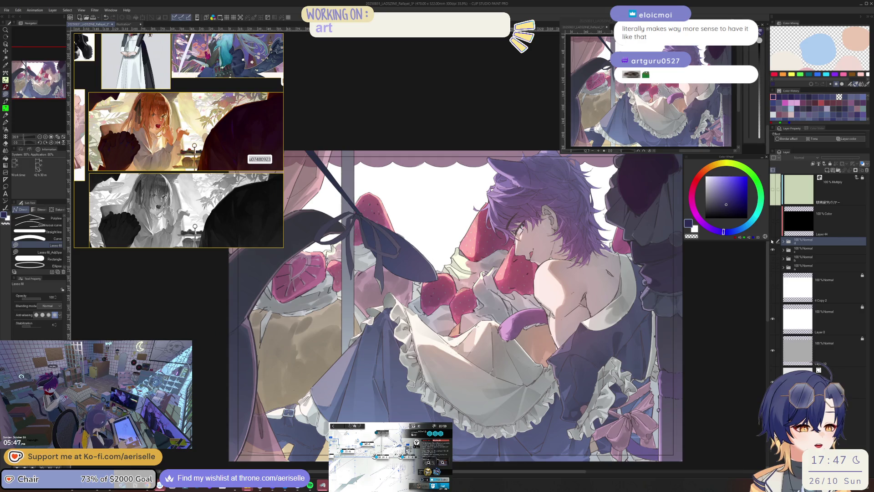
left_click(772, 242)
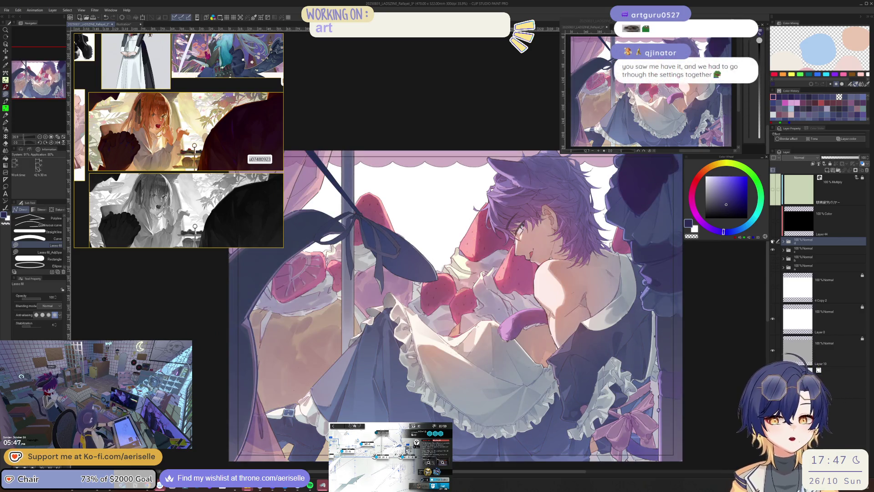
left_click(773, 382)
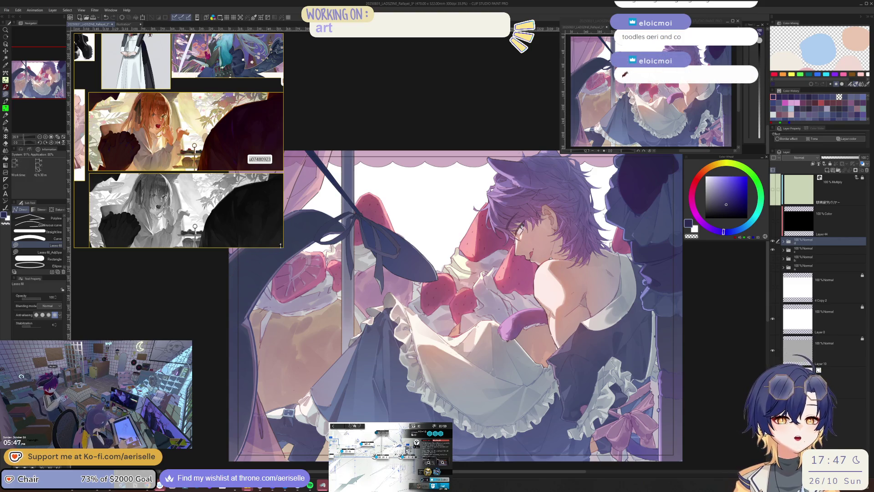
left_click_drag(280, 246, 276, 238)
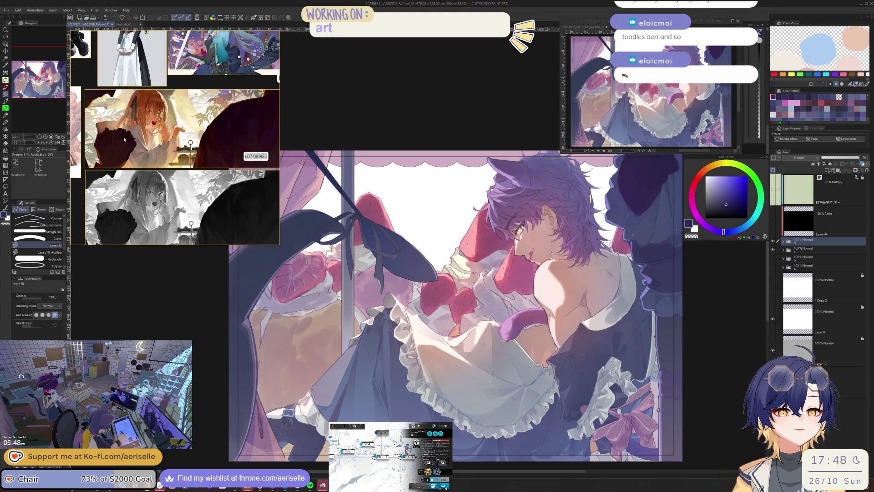
Zoom the reference photo and canvas in and out to compare the photo's eyes with the drawn eye.
scroll(174, 130, "up", 5)
scroll(203, 83, "up", 6)
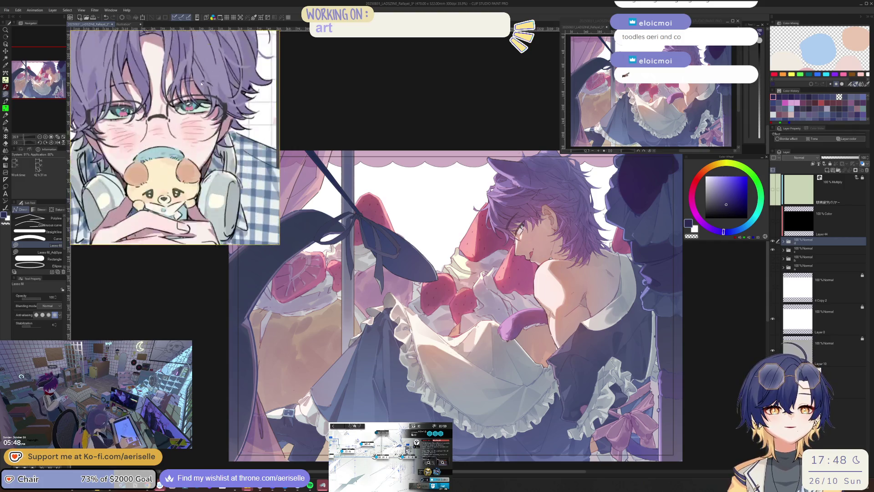
scroll(203, 84, "down", 6)
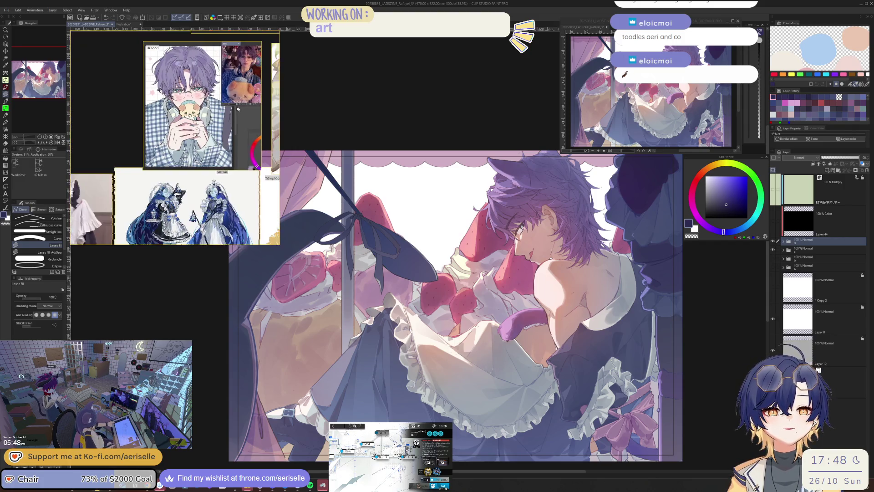
scroll(118, 220, "up", 6)
scroll(118, 220, "up", 8)
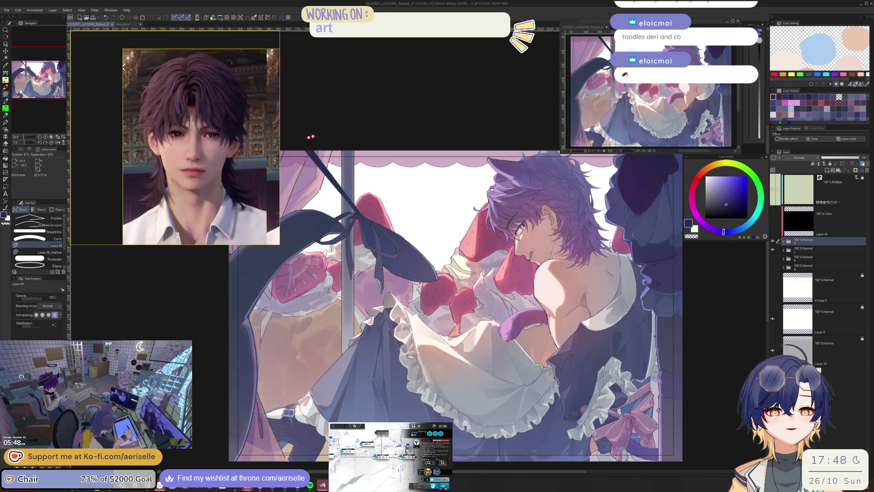
scroll(254, 192, "down", 3)
scroll(254, 192, "down", 8)
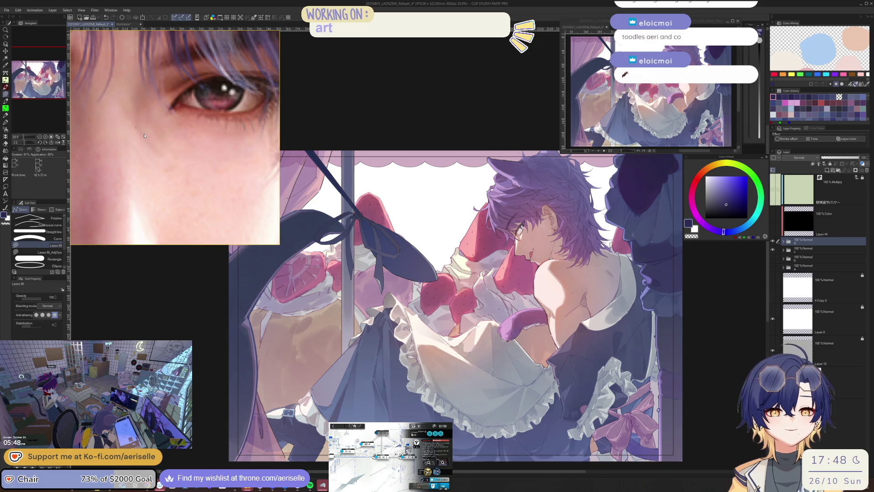
scroll(521, 224, "up", 3)
scroll(520, 224, "up", 2)
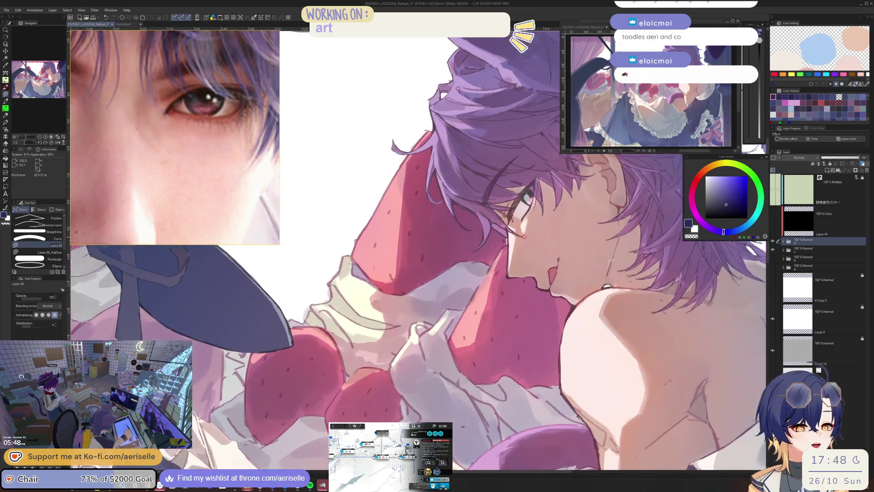
scroll(521, 224, "down", 3)
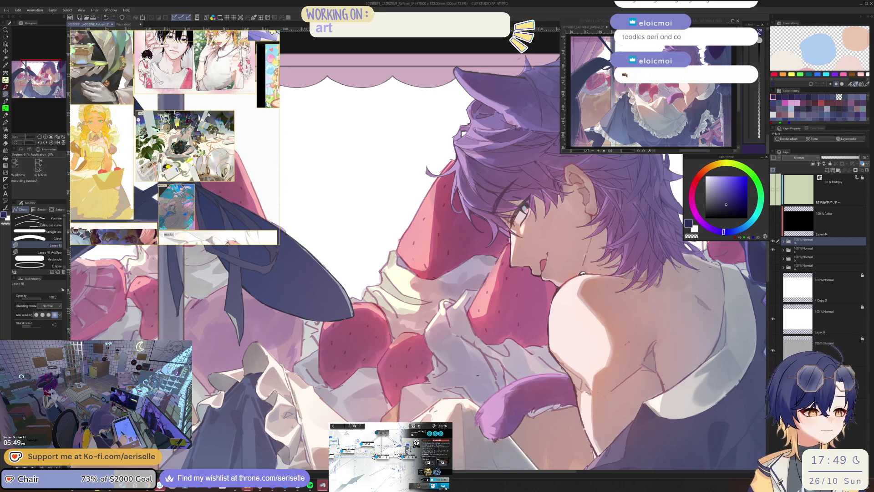
On the dark fabric layer, sample its purple and lasso-fill a darker shadow shape beside the head.
key("h")
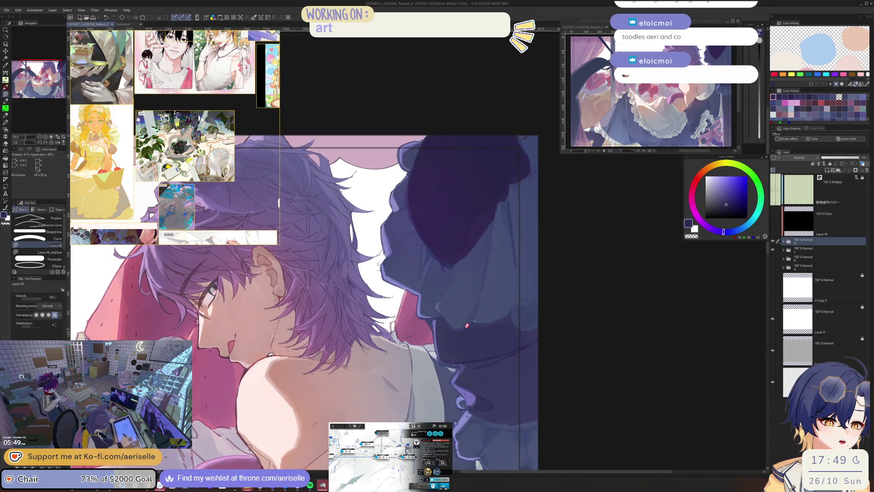
left_click(448, 325, "ctrl+shift")
scroll(448, 325, "up", 3)
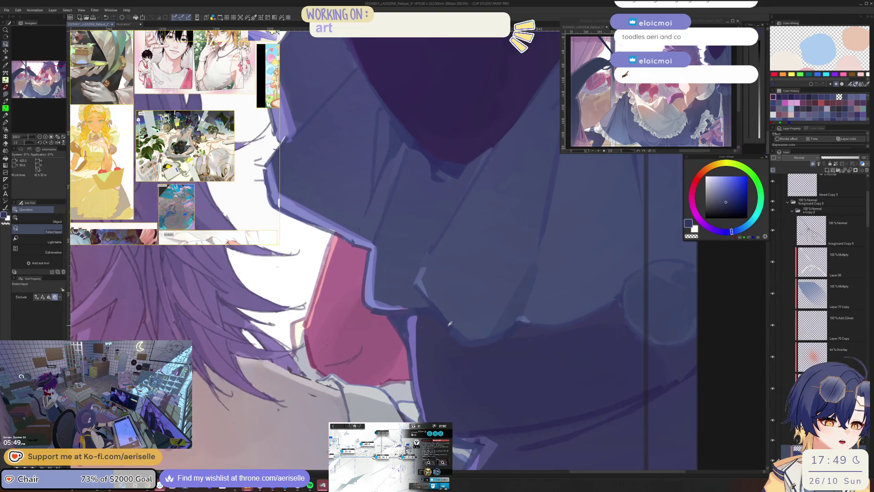
key("i")
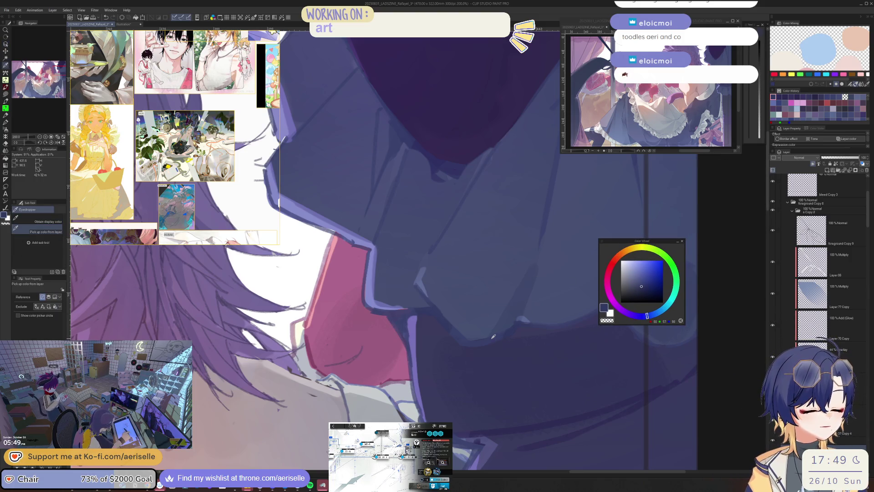
left_click(449, 320)
key("u")
left_click_drag(461, 324, 443, 331)
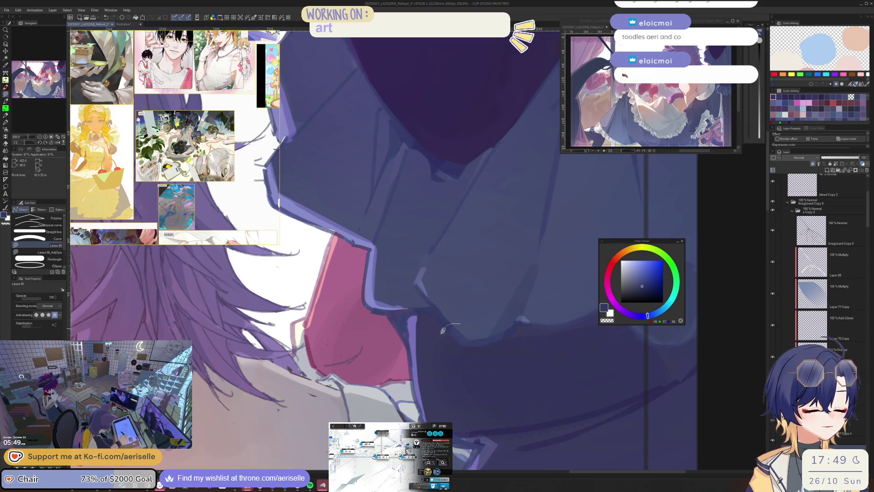
scroll(572, 367, "down", 3)
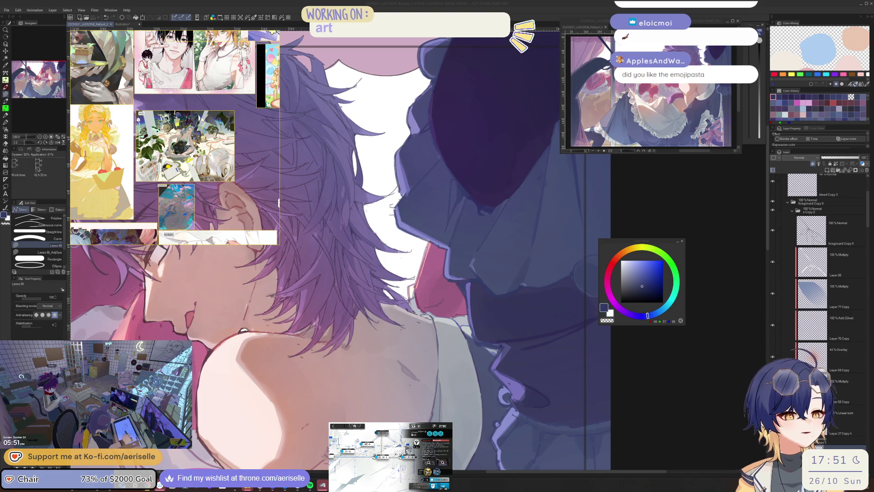
Sample the navy and ruffle purples from the canvas, then pick a brighter lavender on the Color Wheel.
left_click(517, 383, "alt")
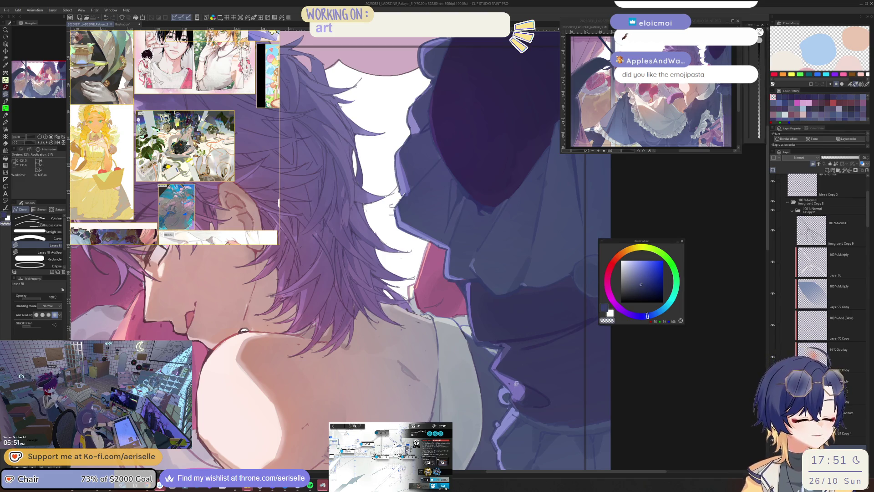
key("i")
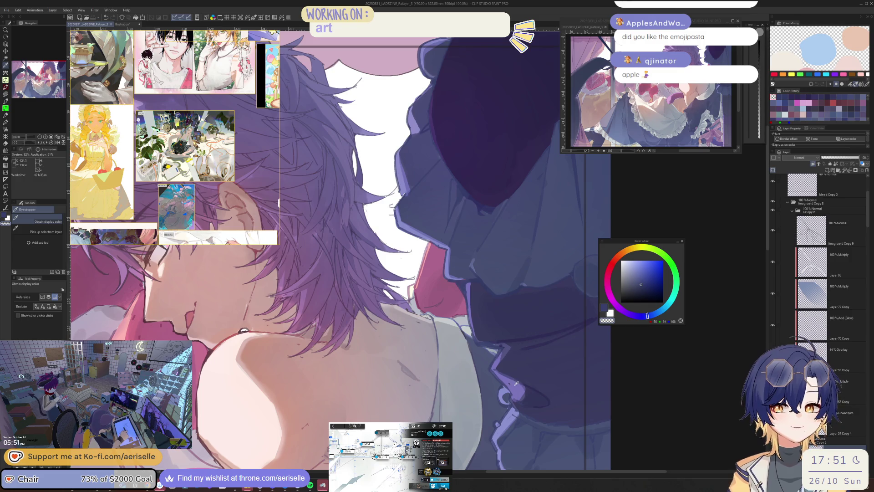
left_click_drag(517, 384, 435, 412)
left_click(435, 412)
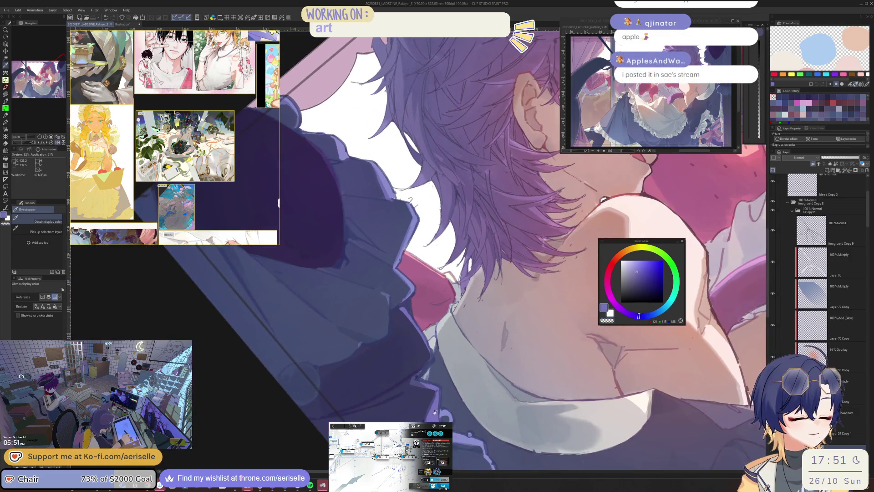
left_click(441, 403)
left_click(629, 314)
left_click(638, 266)
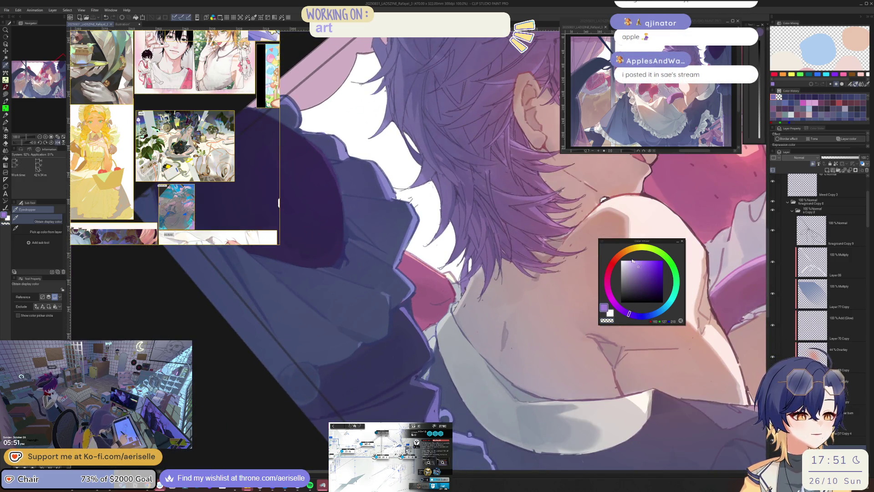
mouse_move(570, 364)
left_mouse_down()
mouse_move(504, 339)
mouse_move(491, 353)
mouse_move(517, 360)
mouse_move(520, 396)
mouse_move(523, 341)
left_mouse_up()
Bucket-fill small gaps near the collar with muted purple 123/101/162 and a bluer purple.
key("u")
left_click(636, 276)
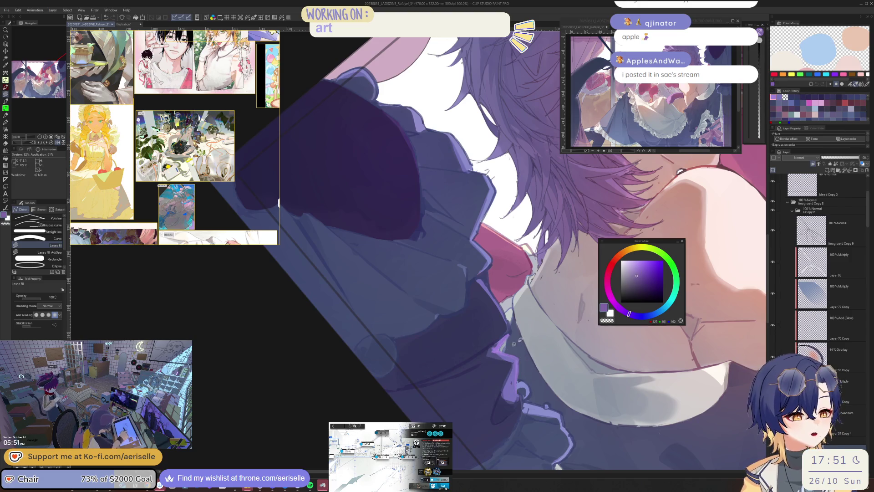
key("g")
left_click(638, 272)
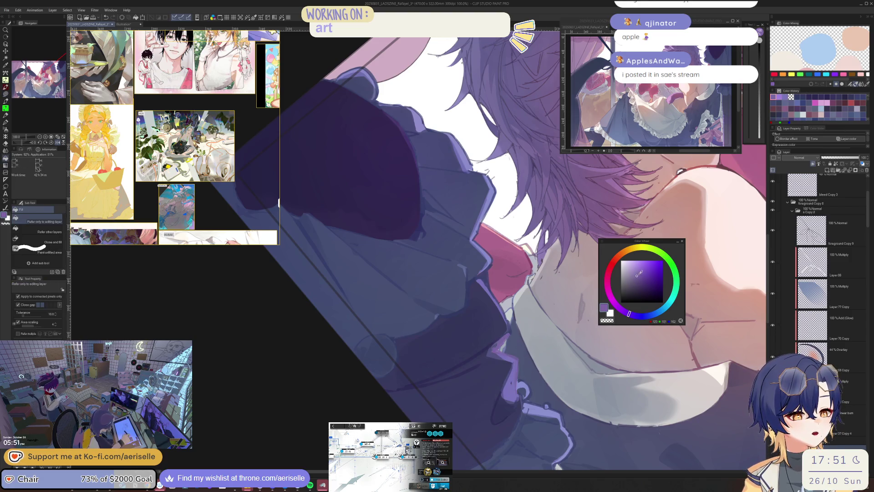
left_click(503, 346)
left_click(639, 315)
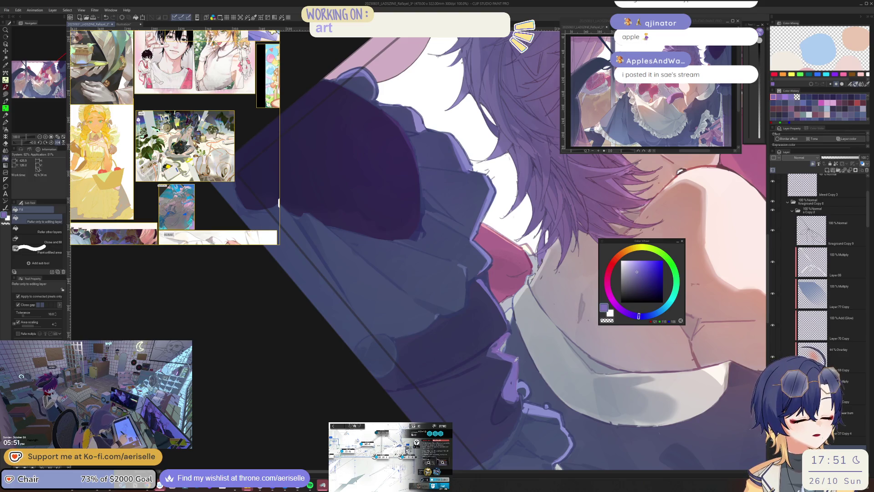
left_click(515, 359)
Lasso-fill a small area near the collar.
key("u")
mouse_move(513, 332)
left_mouse_down()
mouse_move(496, 358)
mouse_move(521, 369)
mouse_move(524, 353)
left_mouse_up()
scroll(528, 347, "down", 1)
scroll(529, 347, "down", 2)
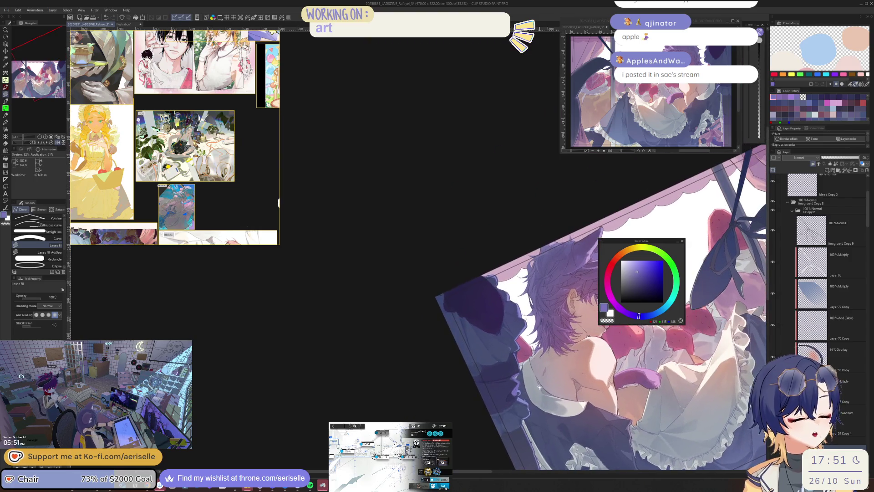
scroll(528, 347, "up", 5)
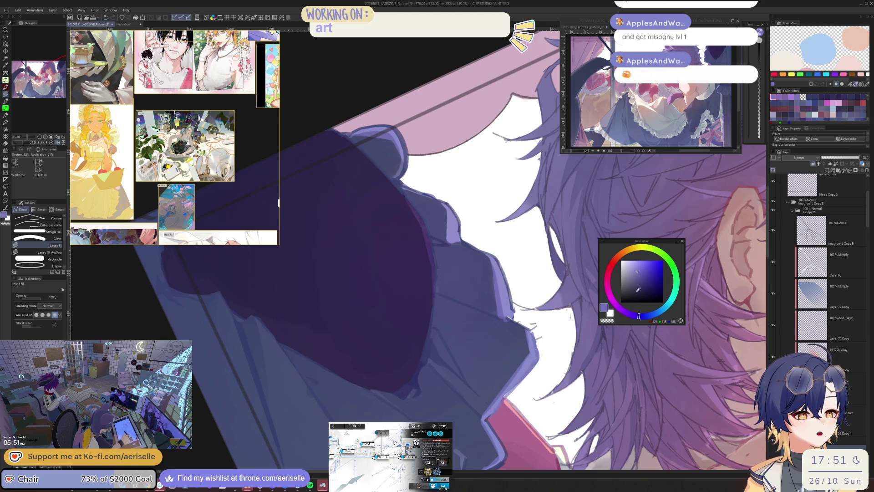
Pick a darker purple for the Lasso fill tool and return the canvas view to 100%.
left_click_drag(638, 316, 631, 313)
left_click(638, 274)
key("g")
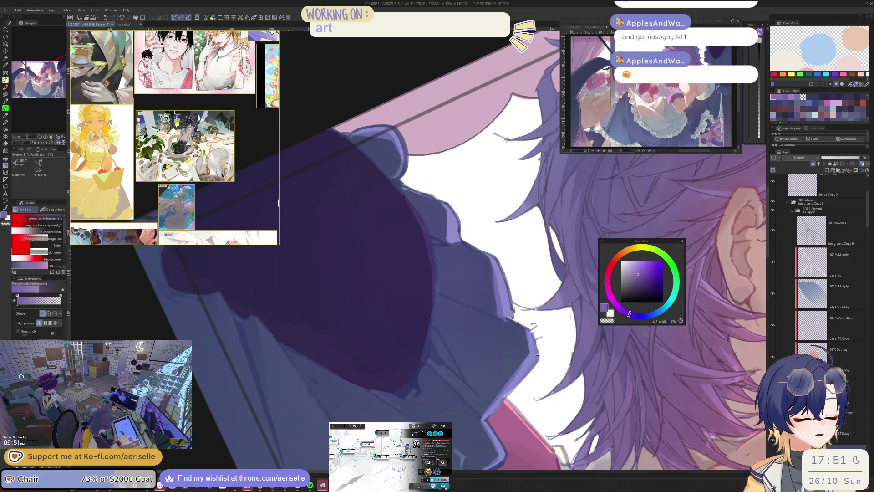
key("u")
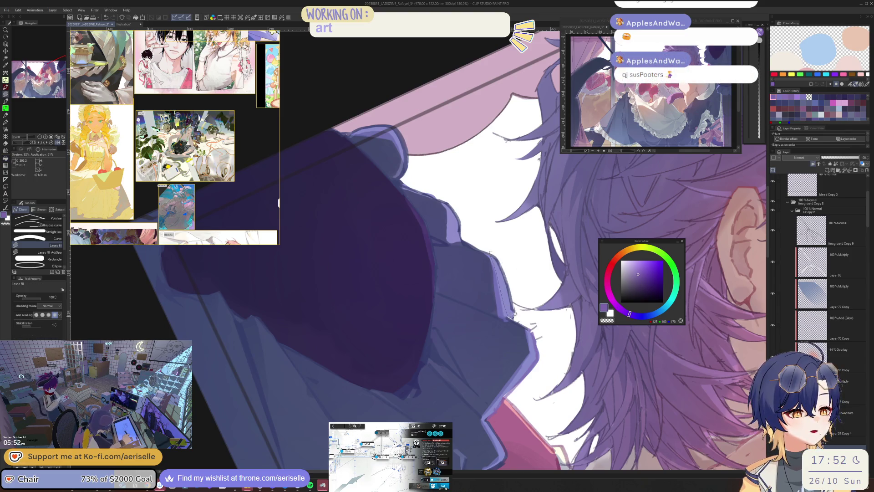
key("ctrl+alt+0")
Lasso-fill the shoulder beside the hair in dark purple, then show the whole illustration upright.
scroll(507, 335, "up", 3)
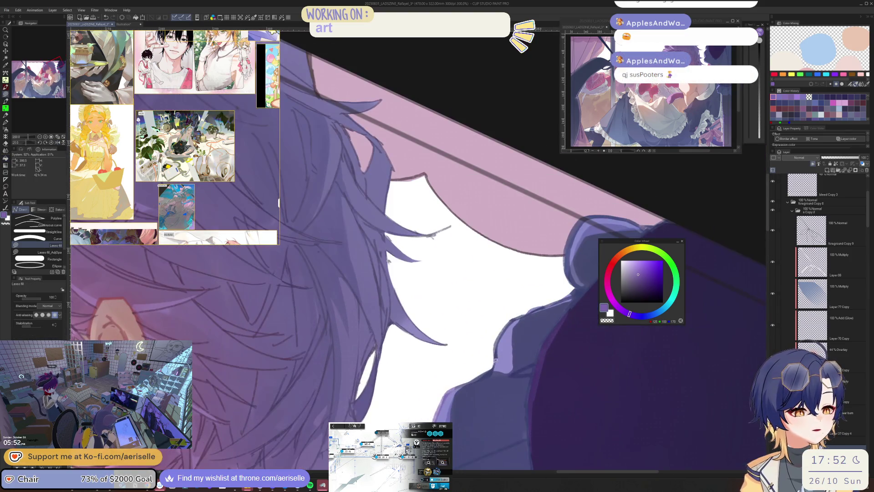
left_click_drag(524, 307, 484, 374)
mouse_move(521, 341)
left_mouse_down()
mouse_move(593, 278)
mouse_move(597, 292)
mouse_move(580, 289)
left_mouse_up()
scroll(539, 286, "down", 2)
scroll(539, 286, "down", 4)
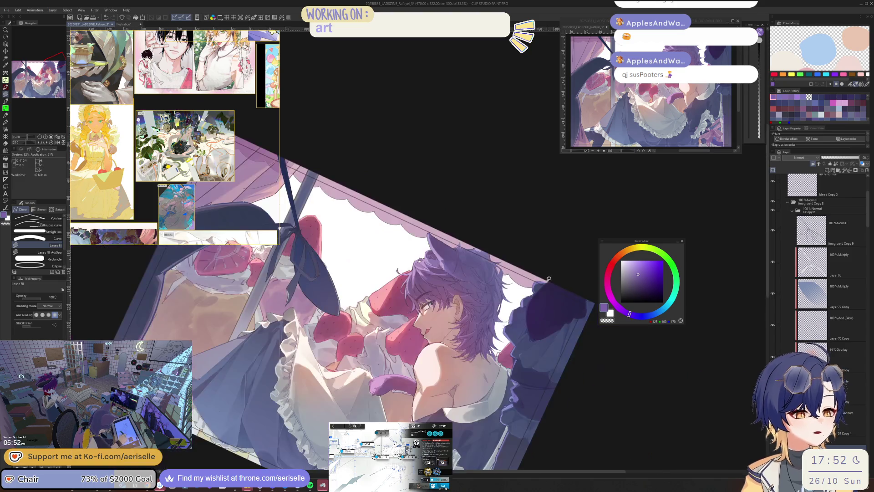
key("ctrl+@")
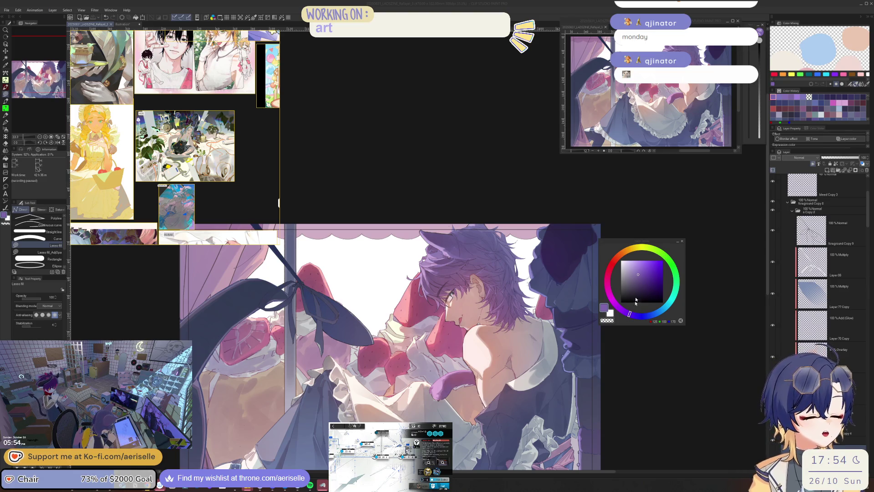
Lasso-select a hair strand at the ruffle edge and slightly lower its luminosity.
scroll(539, 273, "up", 1)
scroll(540, 274, "up", 6)
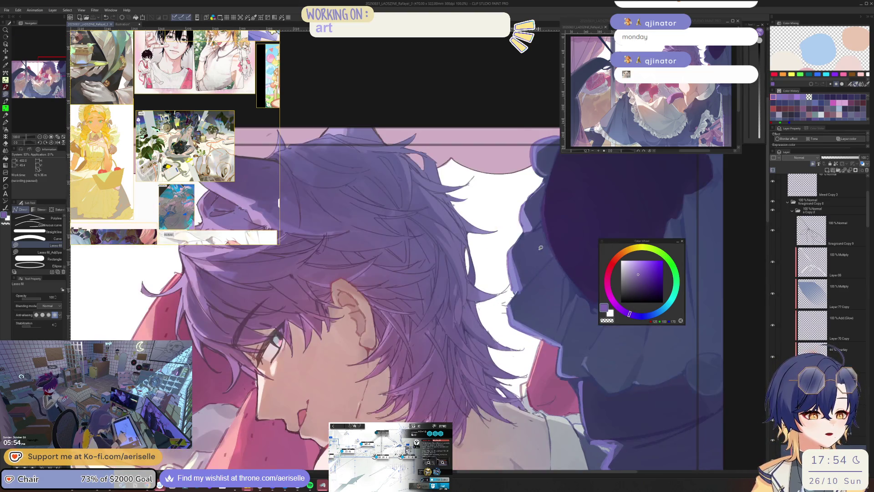
key("m")
mouse_move(513, 397)
left_mouse_down()
mouse_move(573, 330)
mouse_move(548, 324)
left_mouse_up()
key("ctrl+u")
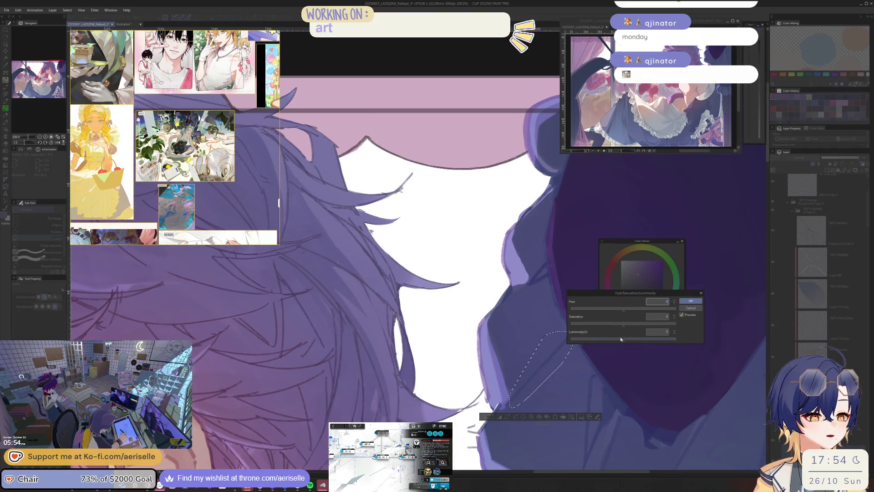
left_click_drag(623, 339, 623, 338)
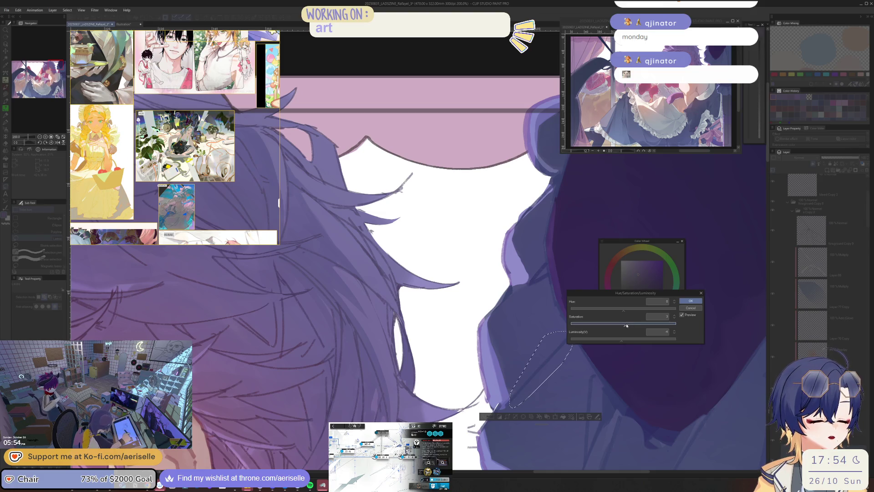
key("Return")
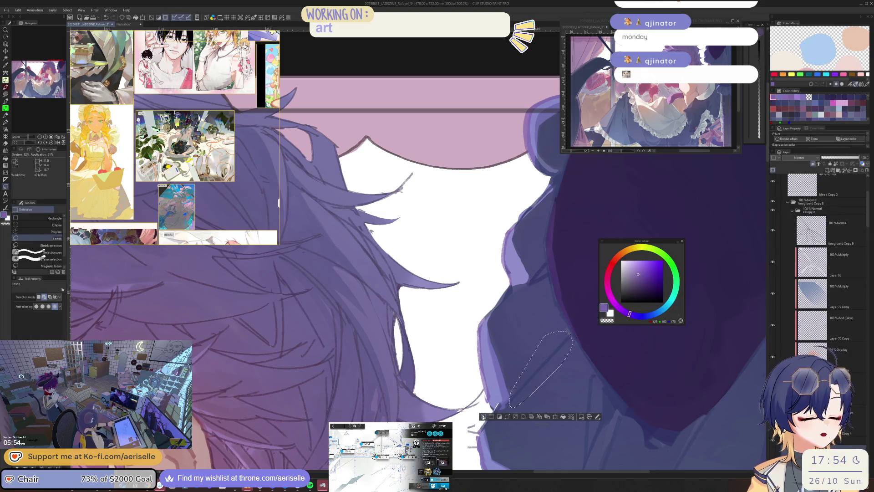
Select another hair patch and adjust its saturation and luminosity in Hue/Saturation/Luminosity.
scroll(538, 372, "up", 4)
mouse_move(538, 373)
left_mouse_down()
mouse_move(555, 348)
mouse_move(544, 376)
left_mouse_up()
key("ctrl+u")
left_click(621, 341)
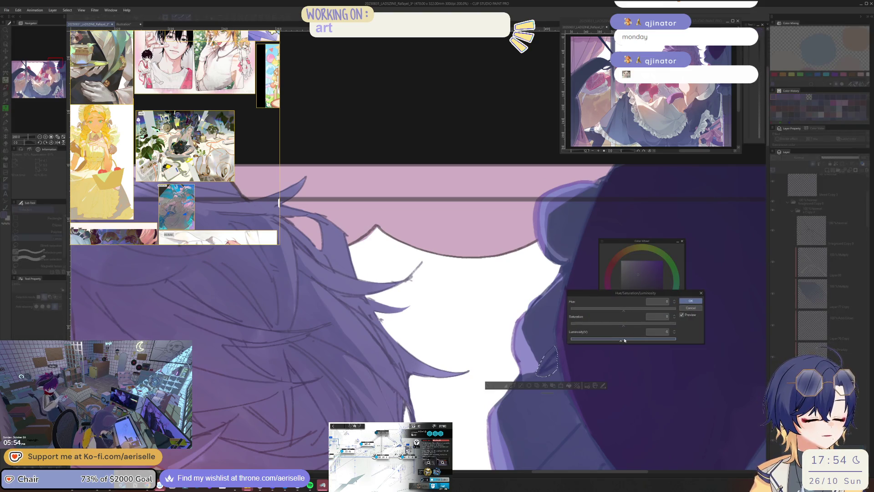
left_click(628, 323)
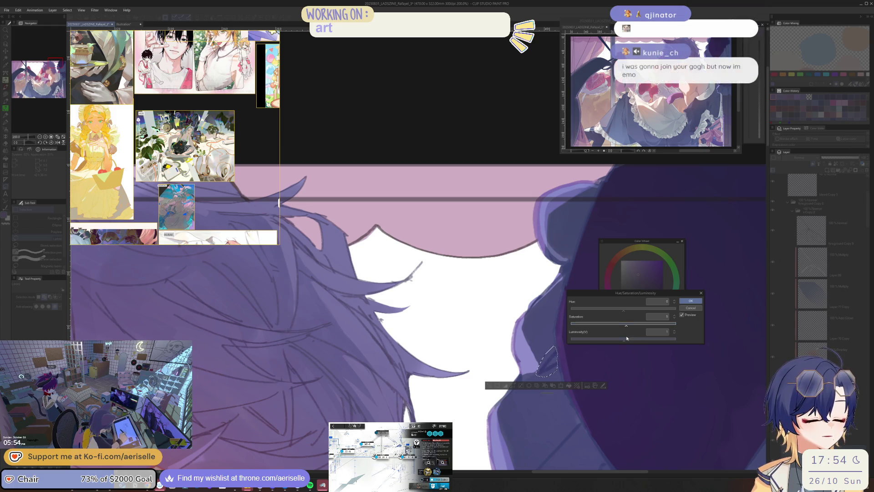
left_click(630, 339)
left_click(691, 301)
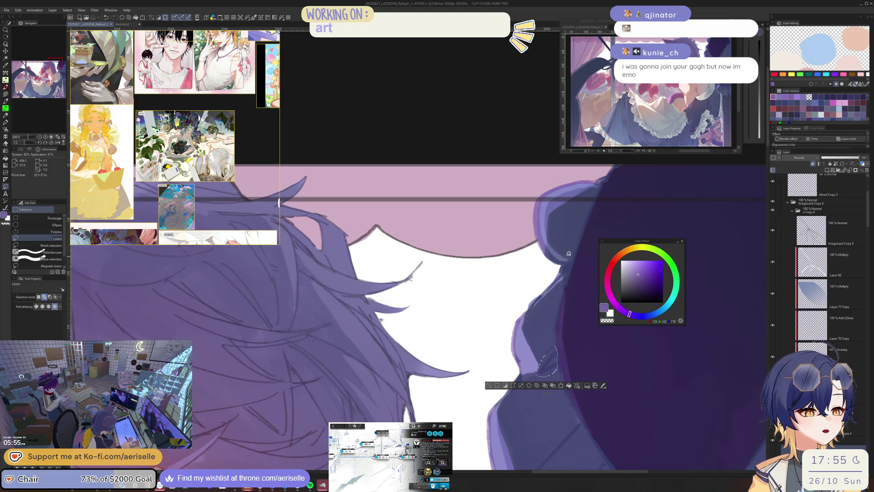
Shift the hair edge along the ruffle to hue -19, sample a darker purple, and deselect.
left_click(488, 374)
mouse_move(550, 244)
left_mouse_down()
mouse_move(555, 262)
mouse_move(528, 210)
mouse_move(589, 171)
mouse_move(552, 198)
mouse_move(551, 248)
left_mouse_up()
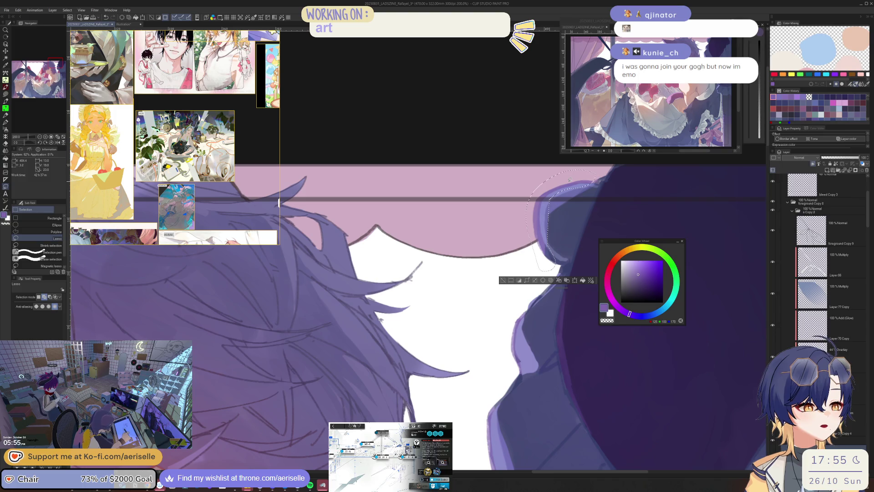
key("ctrl+u")
left_click(619, 311)
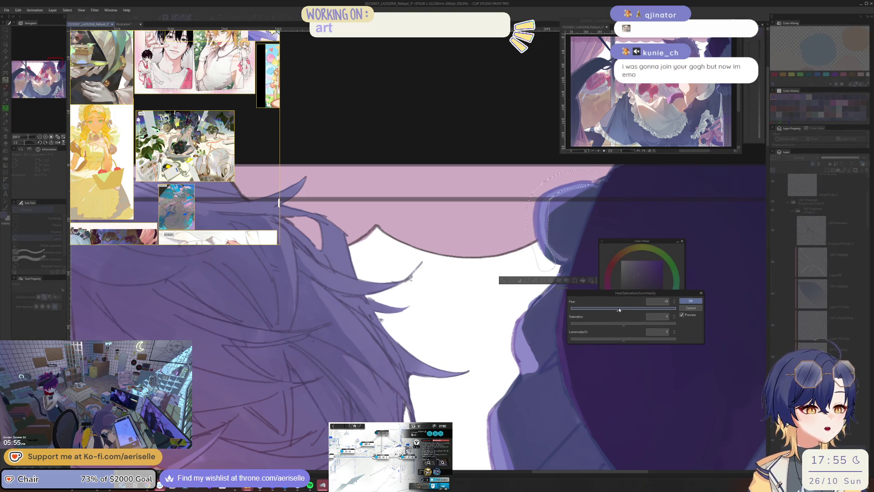
left_click(686, 302)
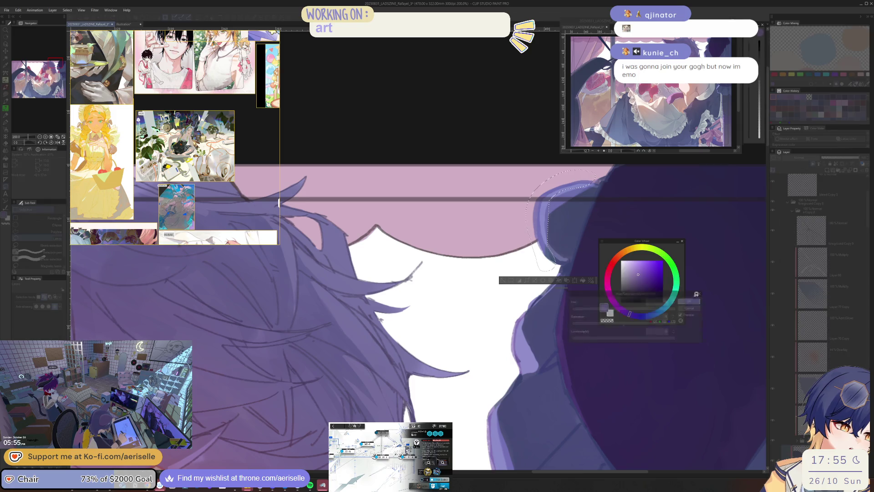
left_click(537, 215, "alt")
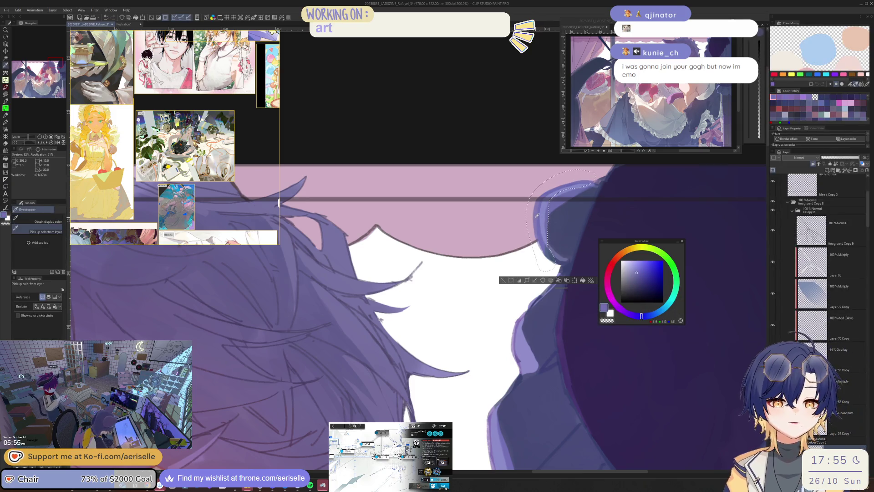
left_click(537, 201, "alt")
key("ctrl+d")
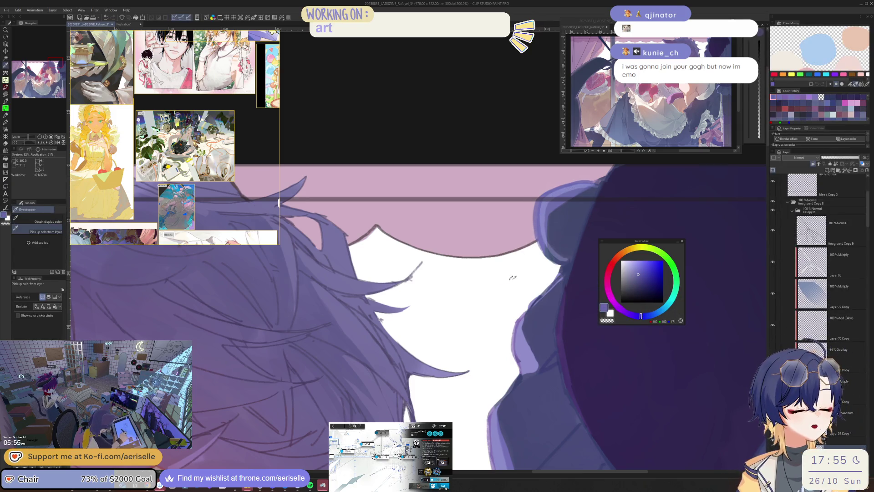
scroll(522, 306, "down", 3)
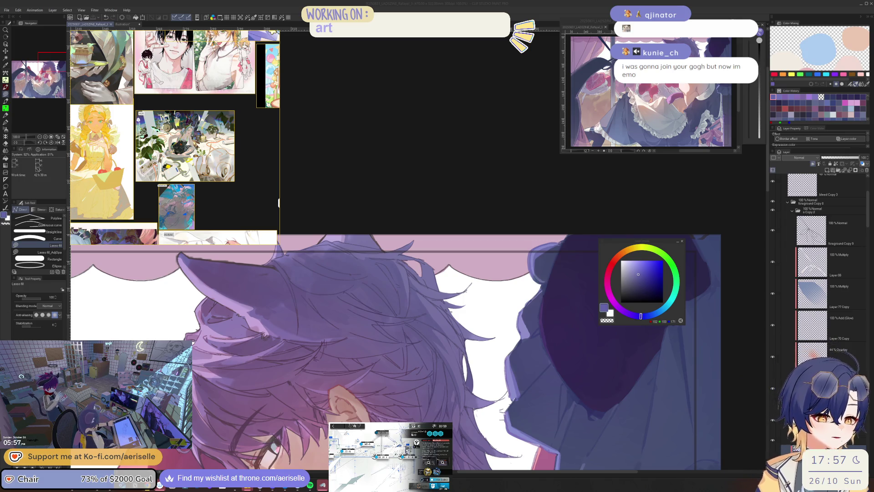
Select a small patch at the ruffle edge, raise its saturation slightly and set luminosity to 5.
left_click_drag(591, 390, 477, 329)
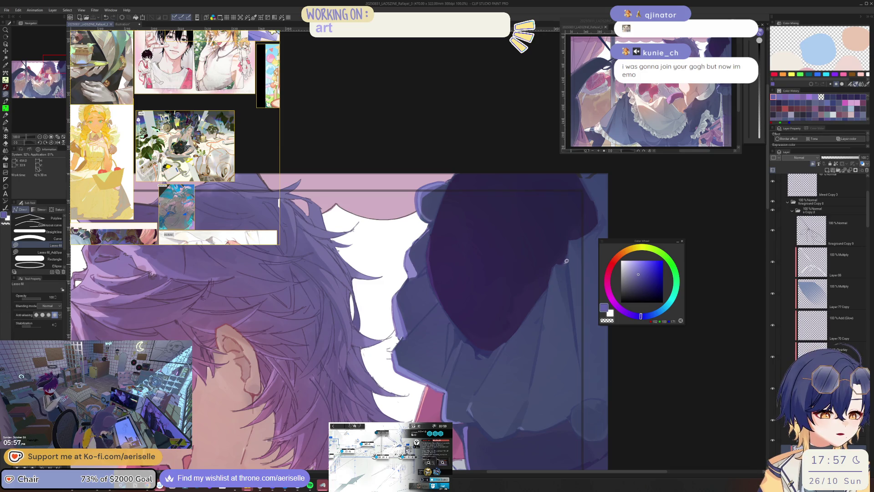
key("m")
mouse_move(566, 261)
left_mouse_down()
mouse_move(572, 254)
mouse_move(562, 271)
mouse_move(566, 262)
left_mouse_up()
key("ctrl+u")
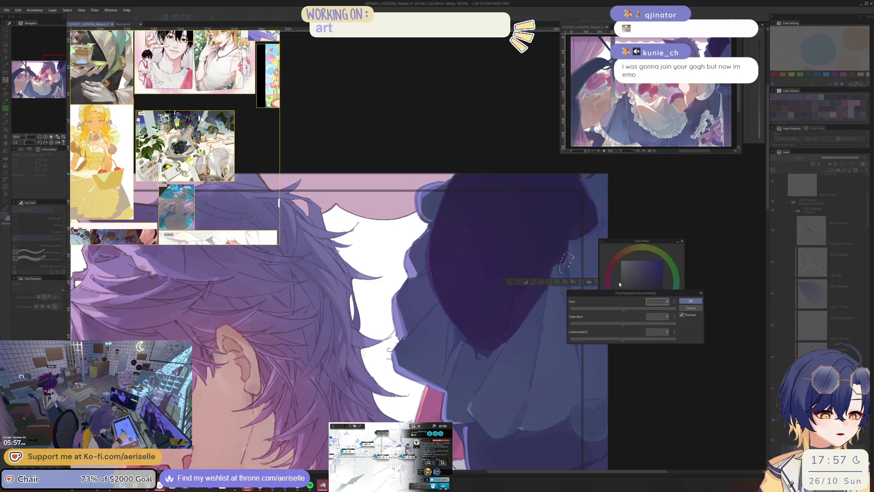
left_click_drag(629, 324, 630, 325)
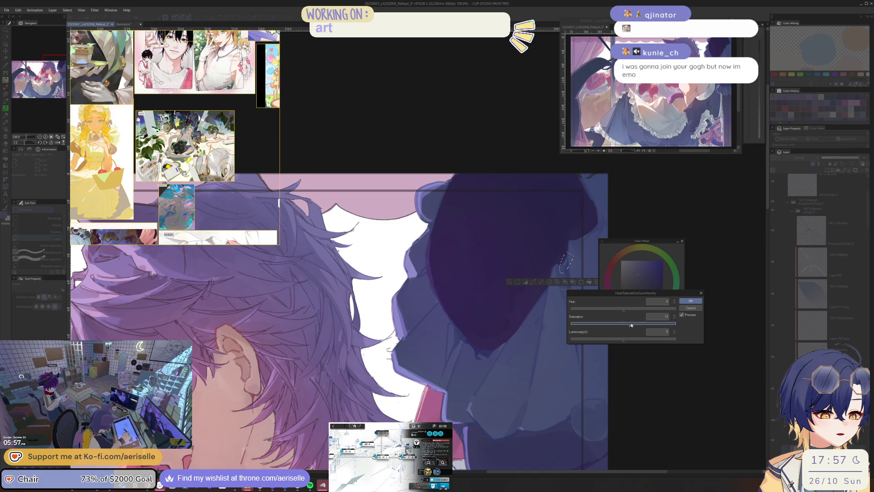
left_click(627, 339)
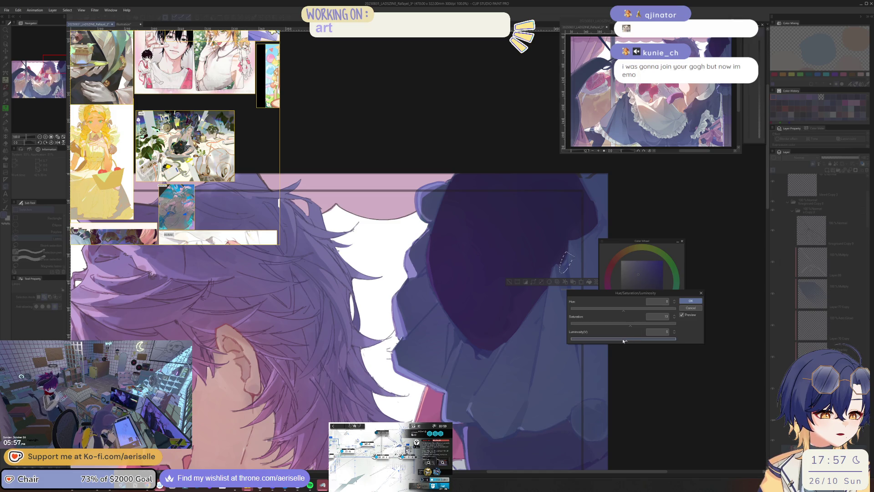
key("Return")
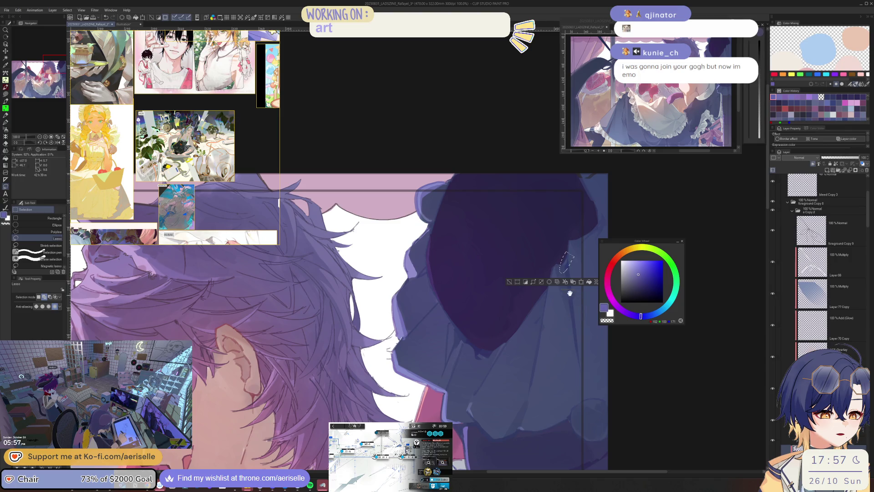
Adjust the selection again to saturation 14 and luminosity -9.
scroll(570, 293, "down", 2)
left_click_drag(570, 293, 544, 273)
scroll(546, 273, "up", 1)
key("ctrl+u")
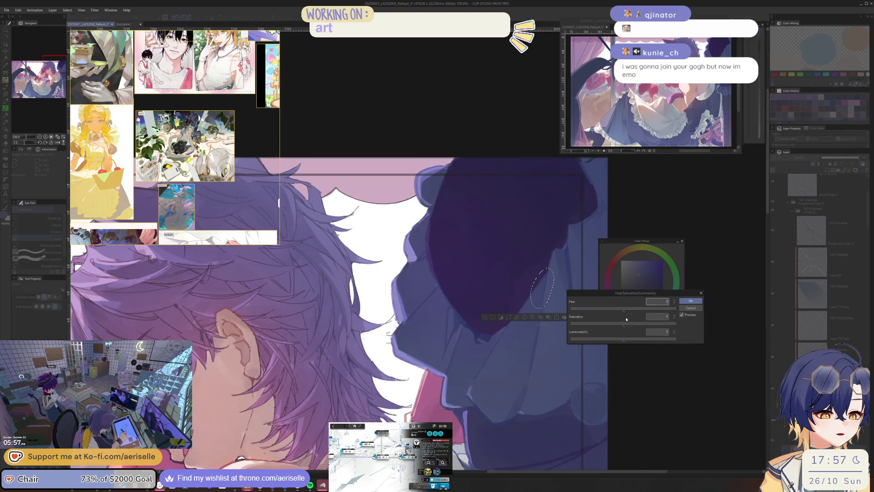
left_click(630, 324)
left_click_drag(624, 340, 619, 341)
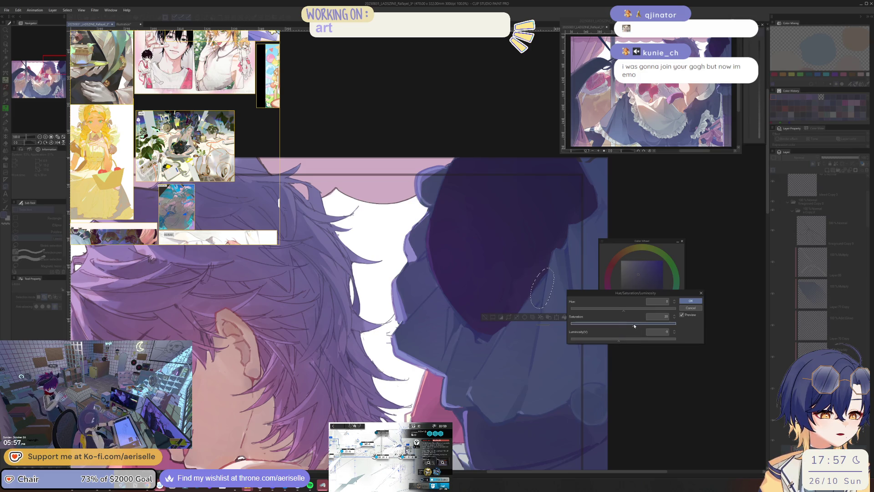
left_click(691, 301)
Select the area around the neck and collar and raise its saturation slightly.
scroll(483, 318, "down", 3)
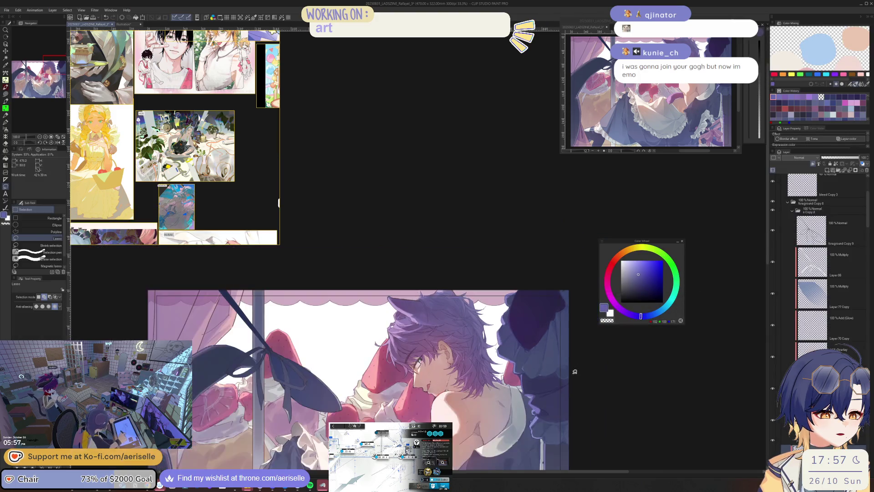
scroll(564, 298, "up", 5)
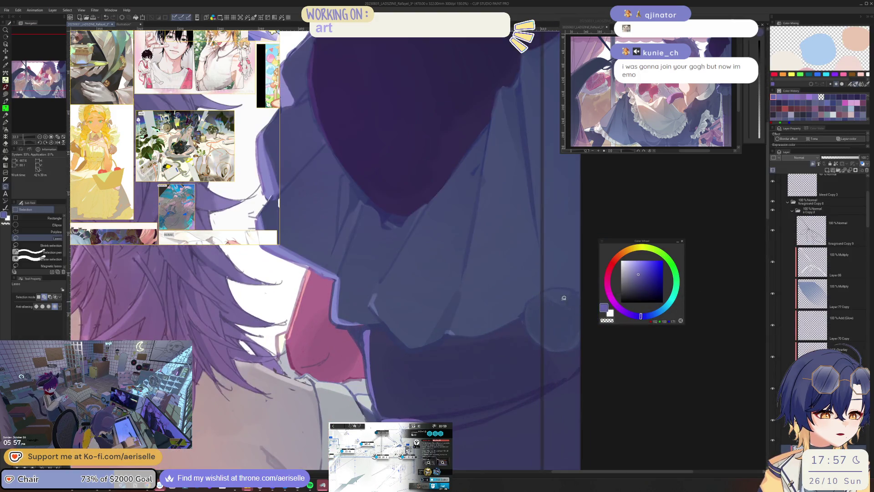
mouse_move(557, 276)
left_mouse_down()
mouse_move(537, 288)
mouse_move(578, 357)
mouse_move(589, 275)
left_mouse_up()
key("ctrl+u")
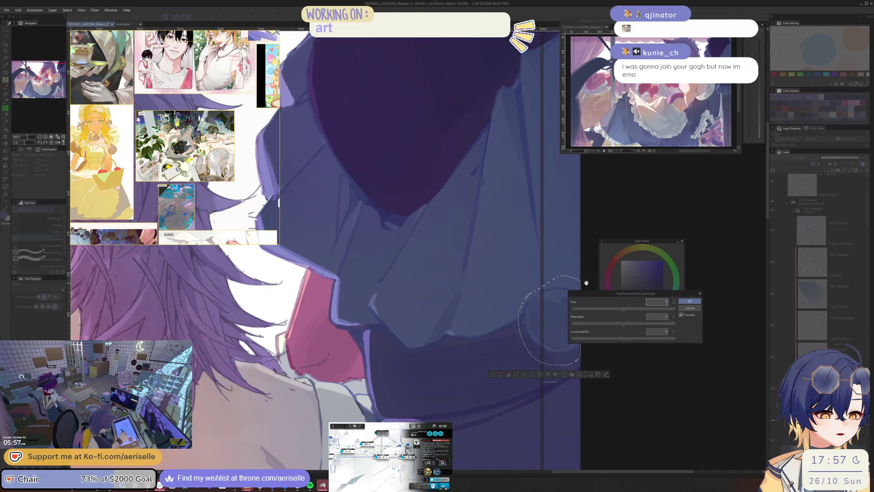
left_click(627, 324)
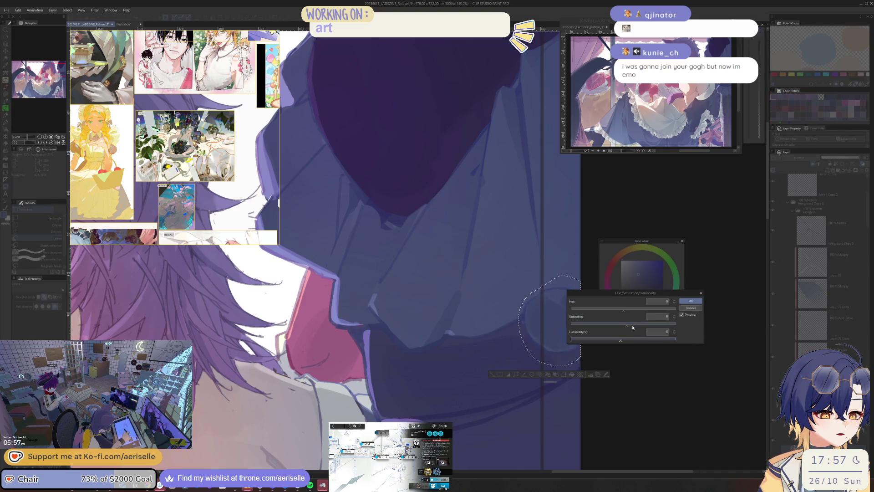
left_click(691, 301)
left_click(492, 374)
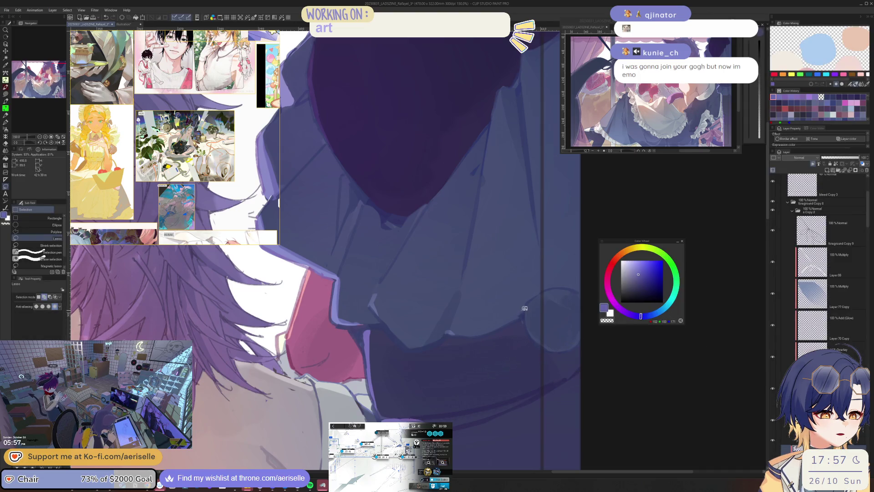
Recolour a small dark clothing patch to hue -16, saturation 6, luminosity -2.
left_click_drag(523, 311, 526, 313)
key("ctrl+u")
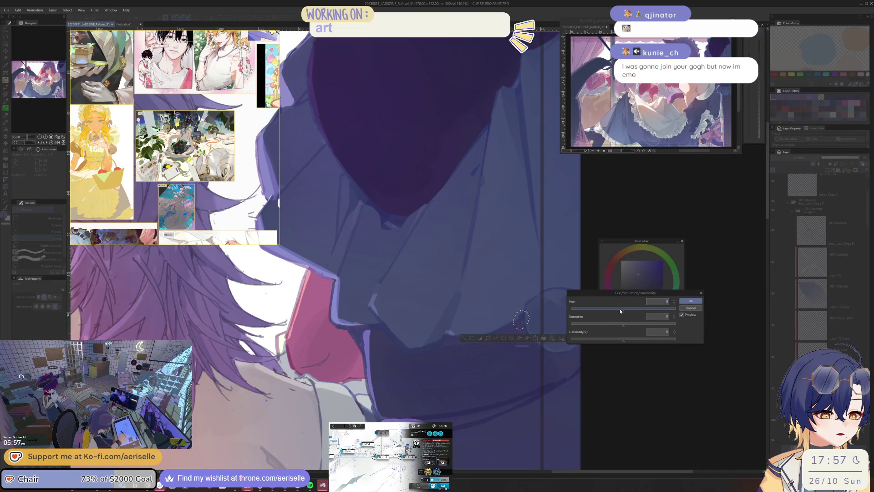
left_click(619, 310)
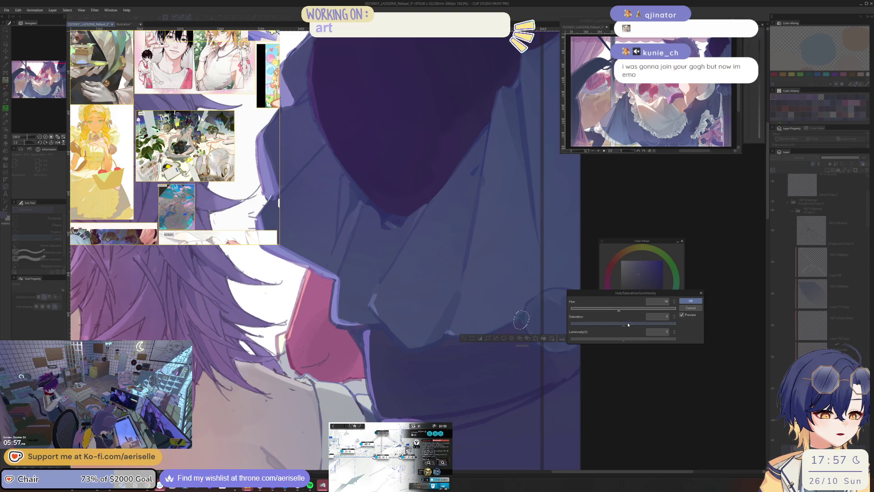
left_click(627, 324)
left_click(623, 339)
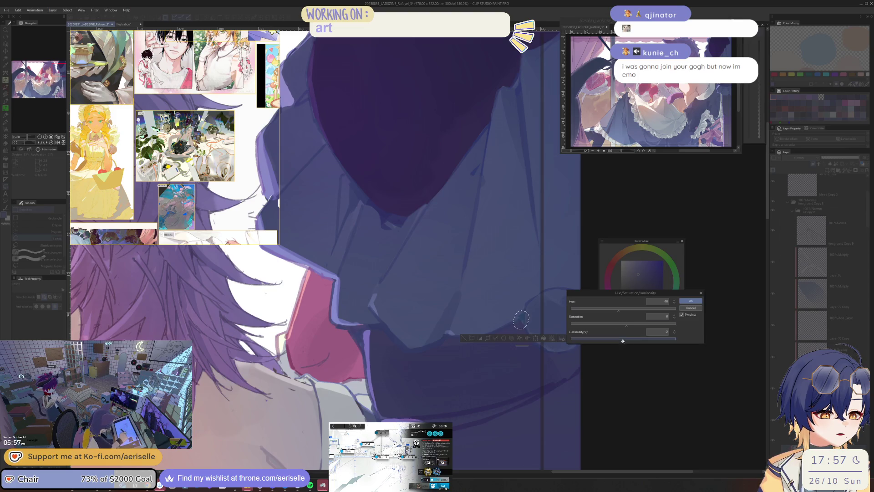
left_click(690, 301)
key("ctrl+d")
Darken the purple ruffle trim by the collar to luminosity -10 and saturation 22.
scroll(581, 362, "down", 3)
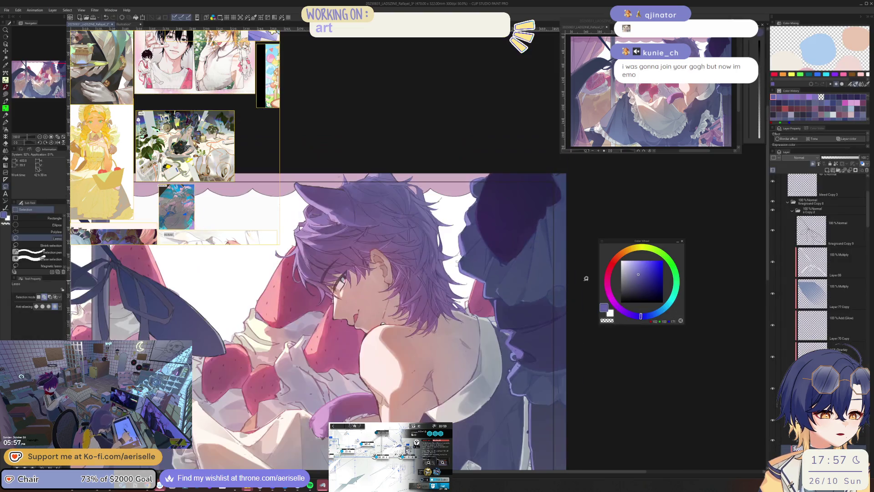
scroll(521, 313, "up", 3)
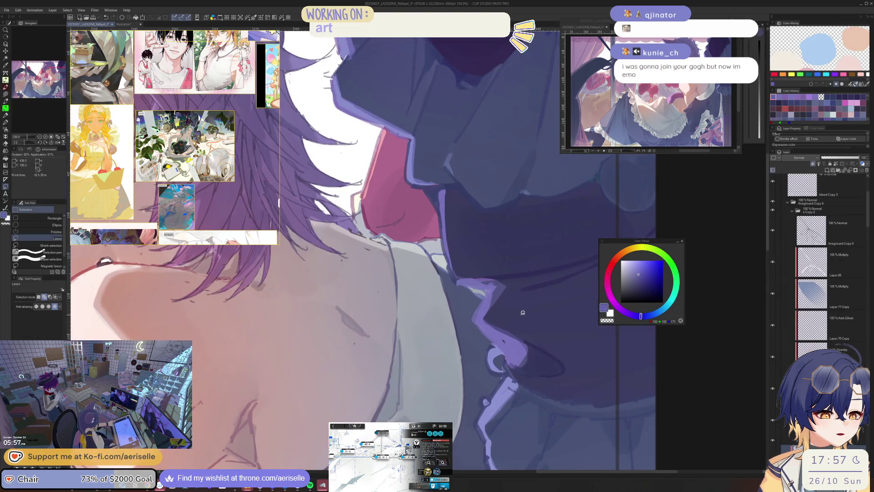
mouse_move(491, 286)
left_mouse_down()
mouse_move(476, 281)
mouse_move(496, 280)
left_mouse_up()
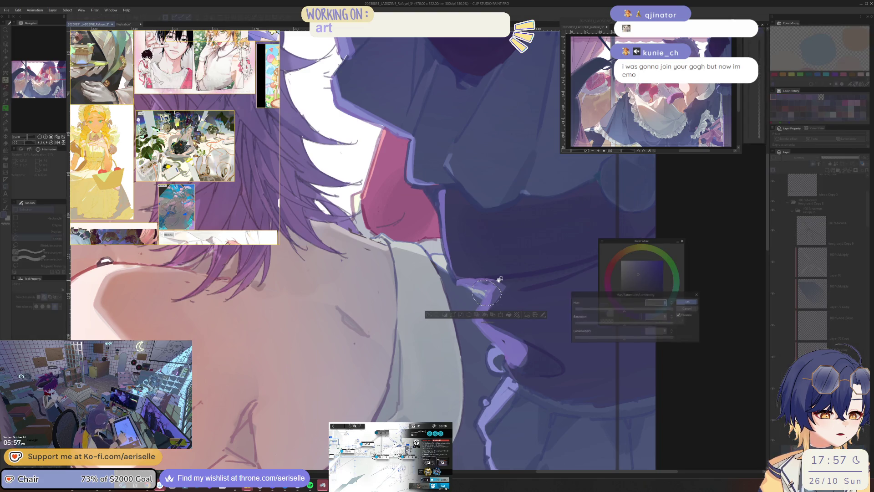
key("ctrl+u")
left_click(618, 341)
left_click(632, 324)
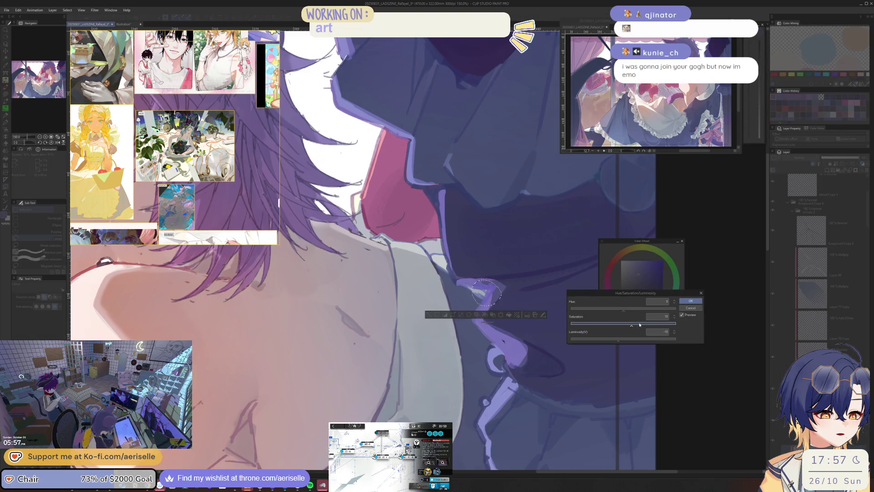
left_click(636, 326)
left_click(684, 302)
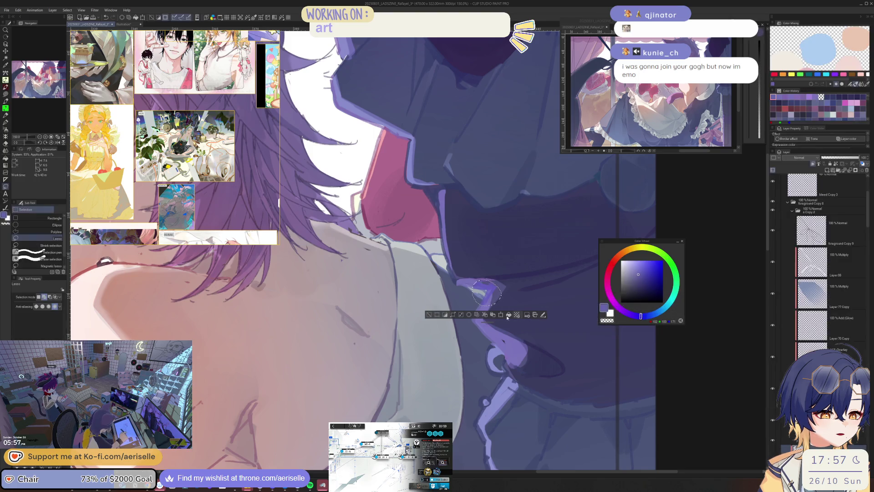
key("ctrl+d")
Lasso-fill a lighter purple edge along the ruffle.
key("ctrl+minus")
key("ctrl+minus")
key("ctrl+minus")
key("ctrl+plus")
key("ctrl+plus")
key("ctrl+plus")
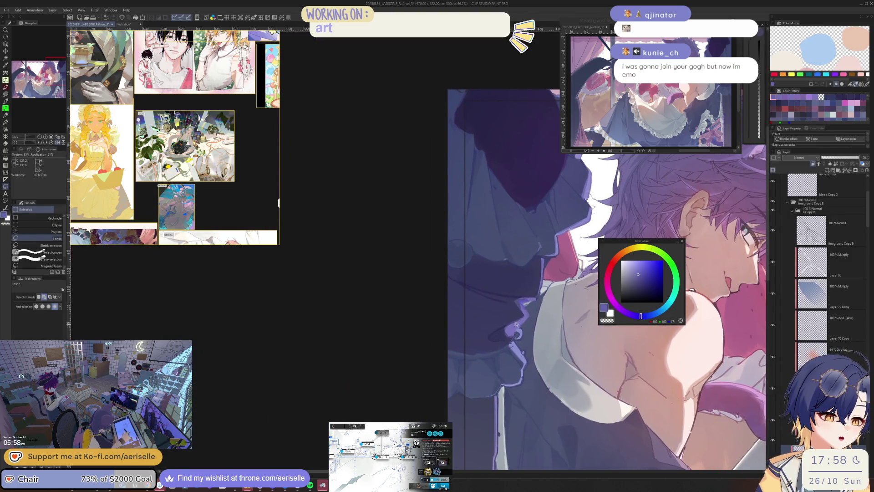
mouse_move(519, 351)
left_mouse_down()
mouse_move(506, 362)
mouse_move(526, 343)
left_mouse_up()
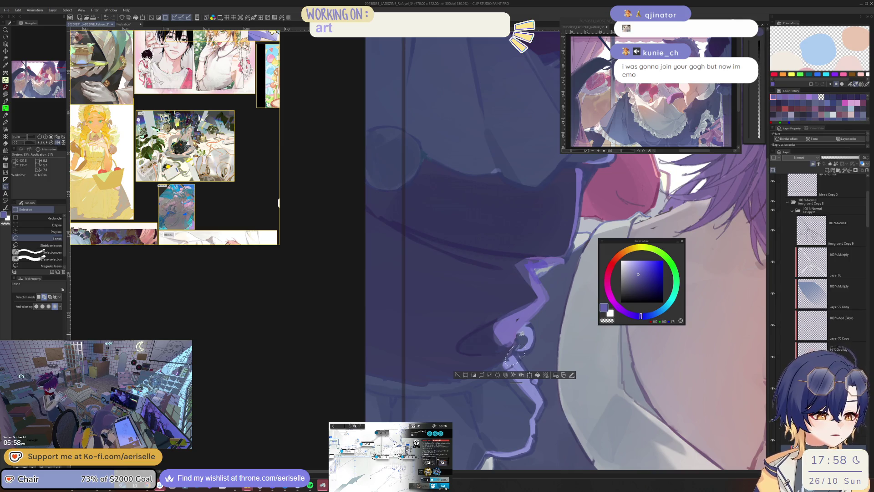
left_click(546, 291, "alt")
key("u")
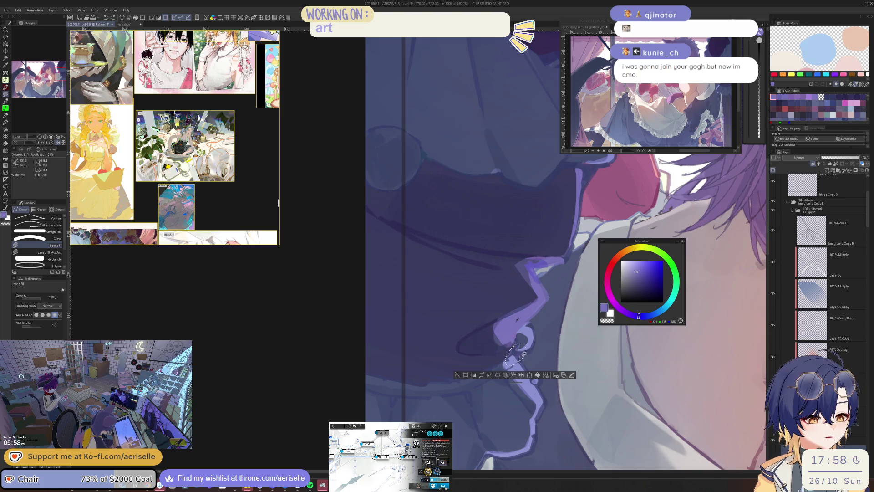
key("h")
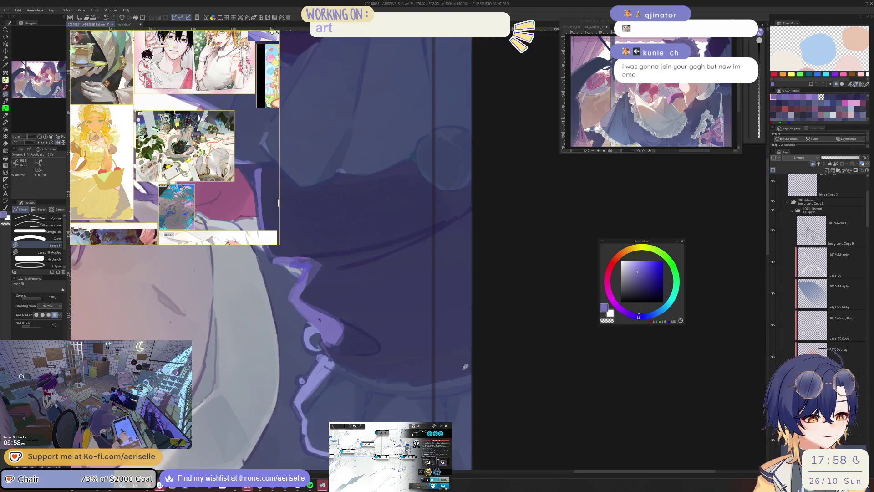
mouse_move(488, 372)
left_mouse_down()
mouse_move(500, 353)
mouse_move(476, 390)
left_mouse_up()
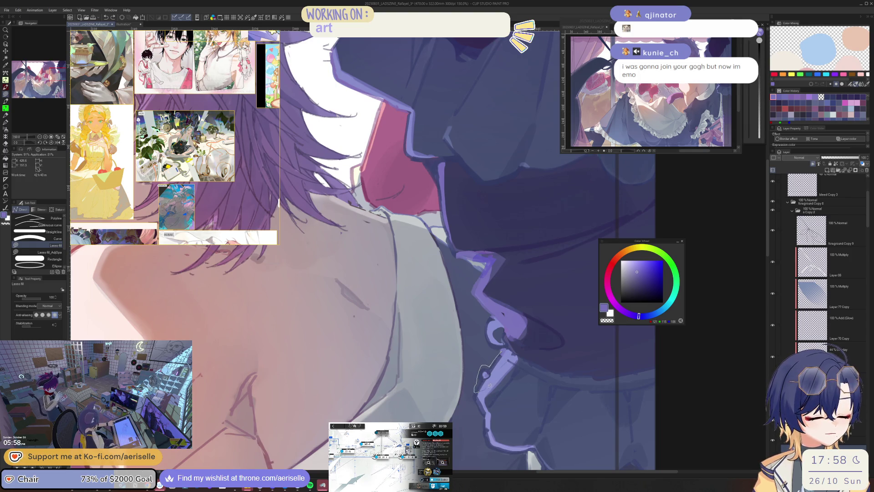
Lasso-fill a thin violet edge along the ruffle trim.
scroll(477, 389, "down", 2)
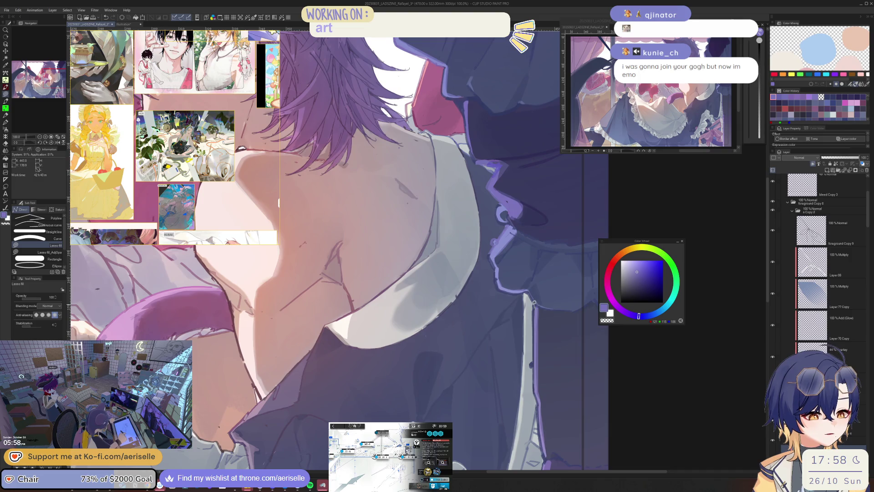
left_click(629, 313)
mouse_move(538, 307)
left_mouse_down()
mouse_move(524, 348)
mouse_move(524, 414)
mouse_move(537, 391)
left_mouse_up()
scroll(532, 282, "down", 2)
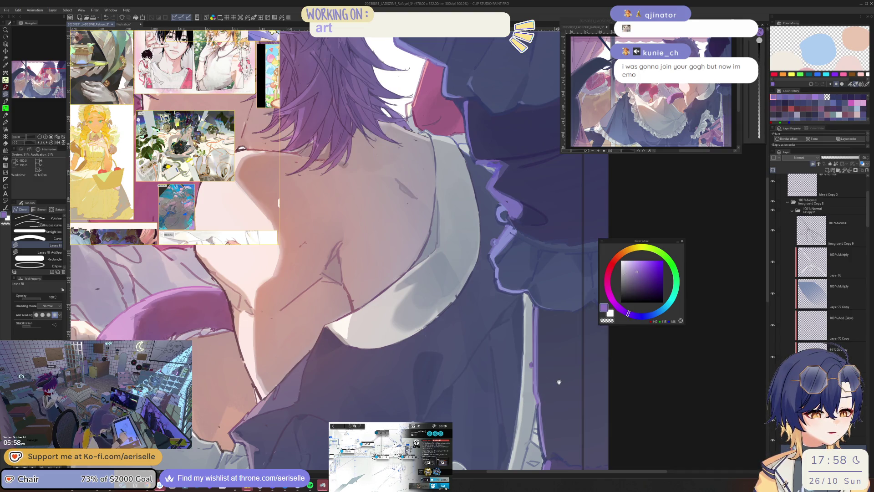
scroll(559, 321, "down", 1)
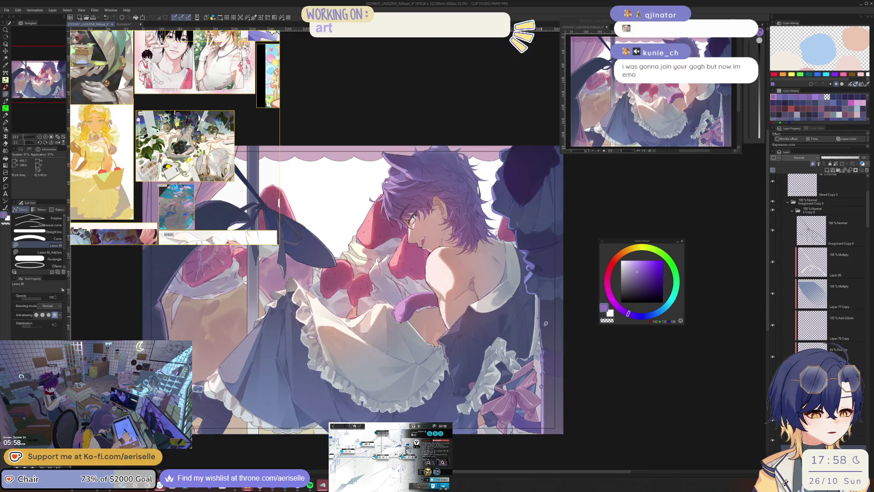
scroll(549, 358, "up", 2)
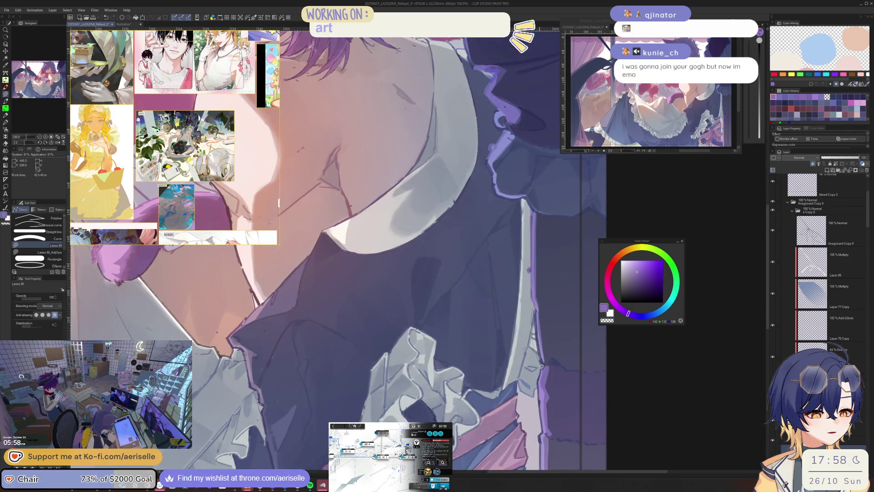
scroll(553, 367, "down", 2)
scroll(558, 369, "up", 2)
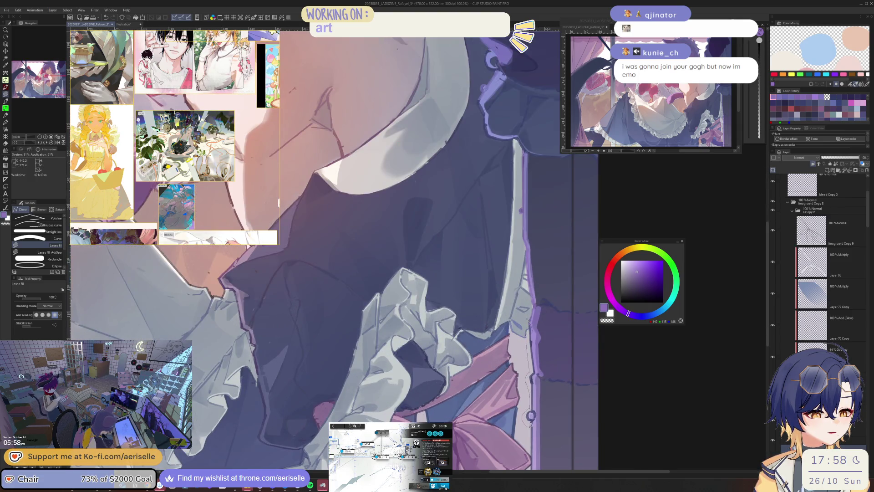
scroll(540, 367, "down", 3)
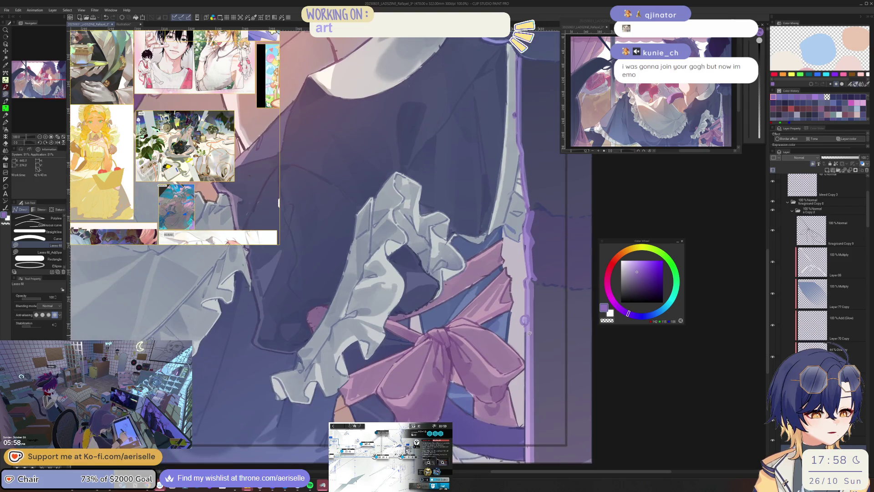
scroll(554, 418, "down", 3)
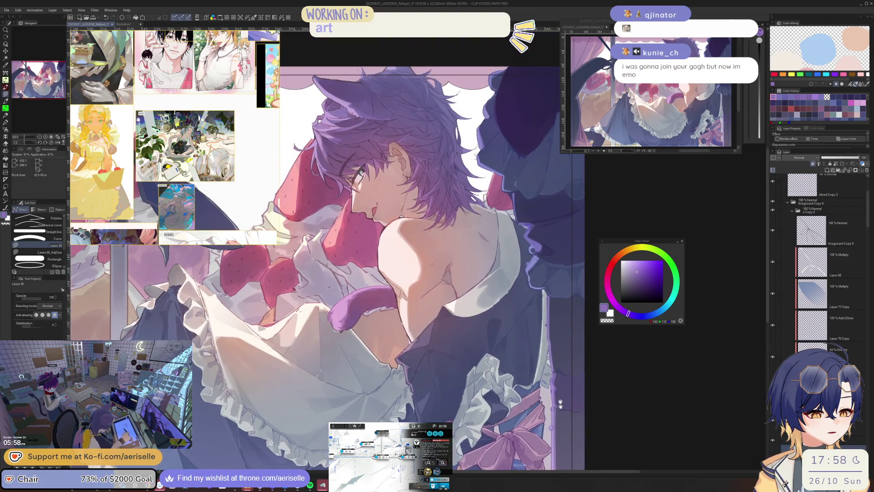
scroll(530, 290, "up", 5)
Sample the ruffle trim's purple and fill along the ruffle with it.
key("i")
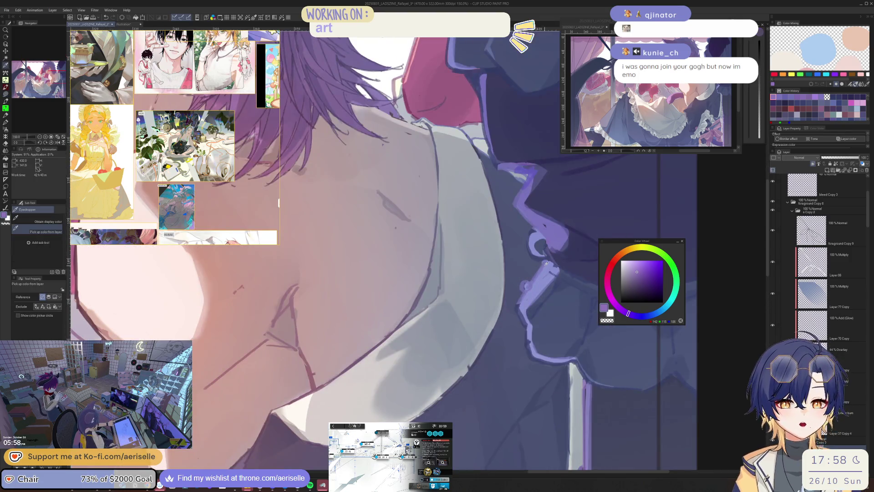
left_click(540, 272)
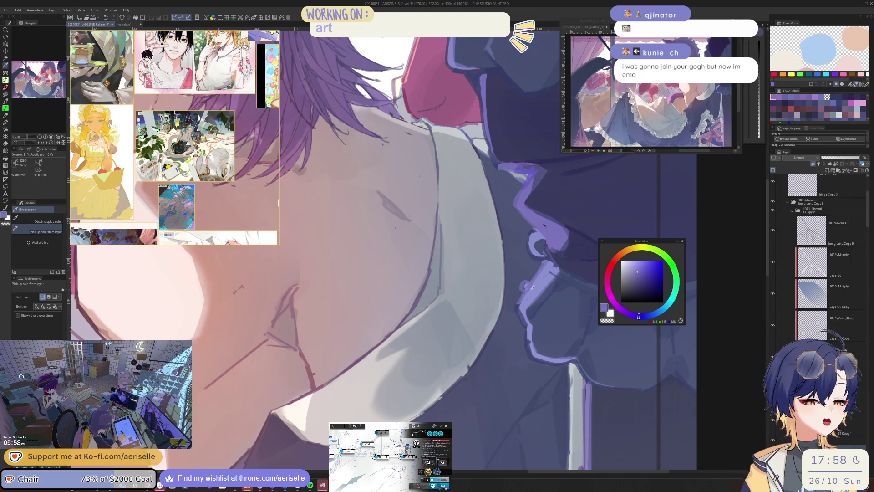
key("u")
mouse_move(523, 301)
left_mouse_down()
mouse_move(512, 304)
mouse_move(544, 383)
mouse_move(571, 365)
mouse_move(540, 354)
left_mouse_up()
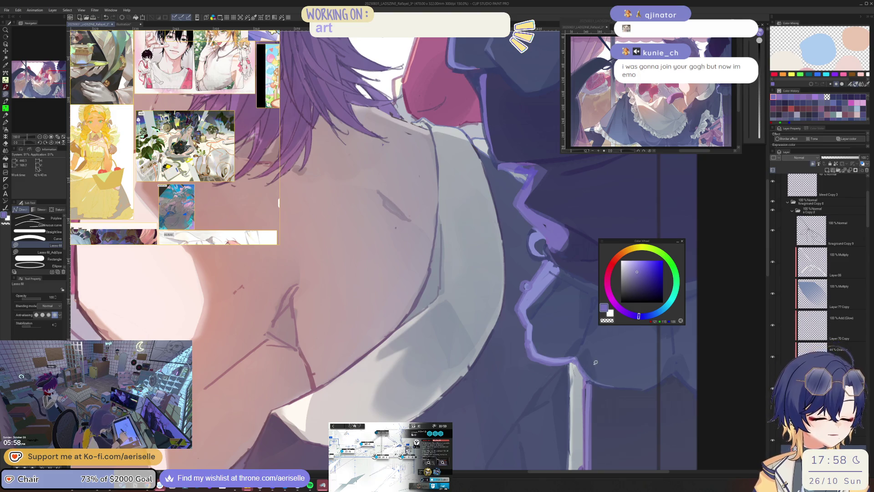
Select a small spot on the ruffle trim, raise its saturation and lower its luminosity.
key("m")
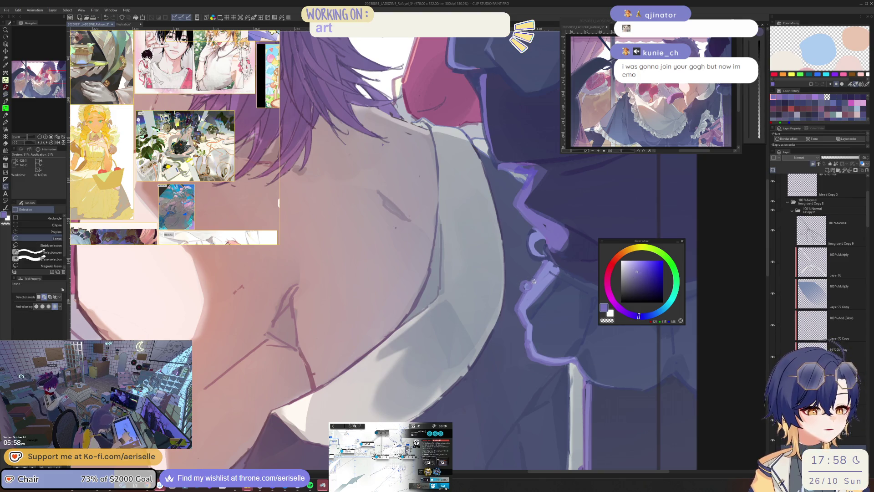
mouse_move(535, 282)
left_mouse_down()
mouse_move(529, 276)
mouse_move(529, 290)
left_mouse_up()
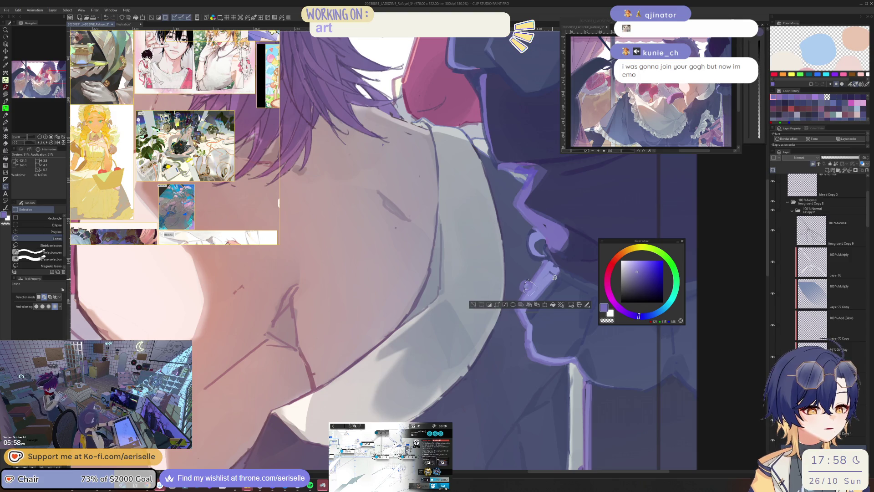
key("ctrl+u")
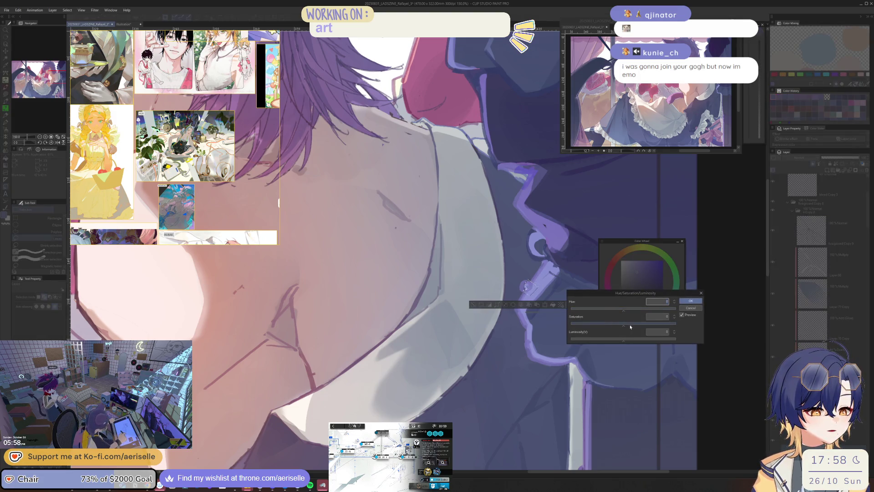
left_click(630, 324)
left_click(618, 339)
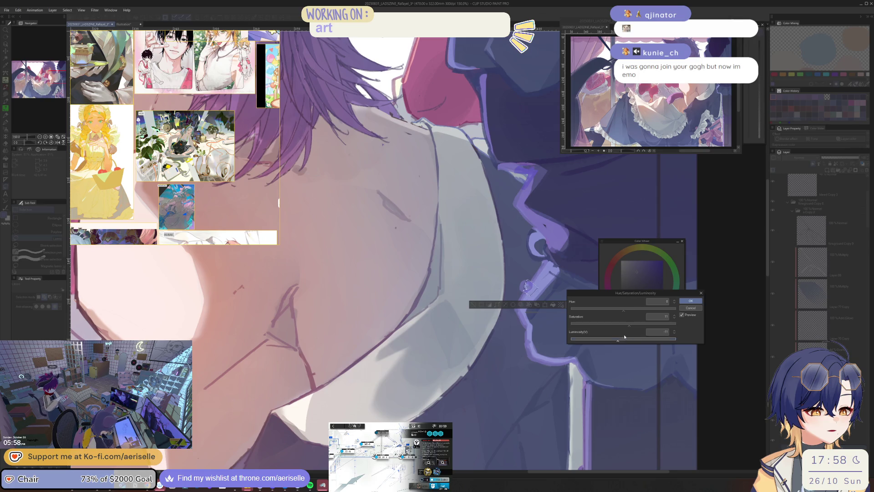
left_click(634, 324)
left_click(691, 301)
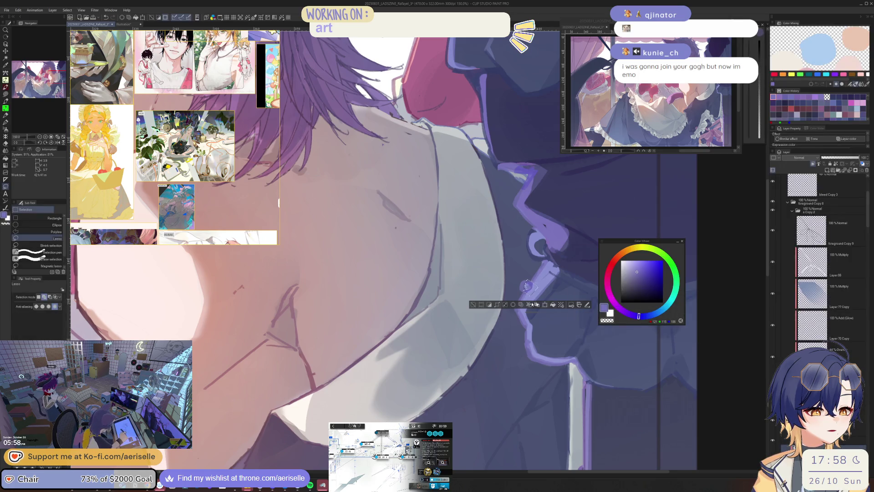
key("ctrl+d")
Darken the luminosity of another purple ruffle shape on the collar.
left_click_drag(560, 283, 547, 354)
scroll(547, 354, "down", 5)
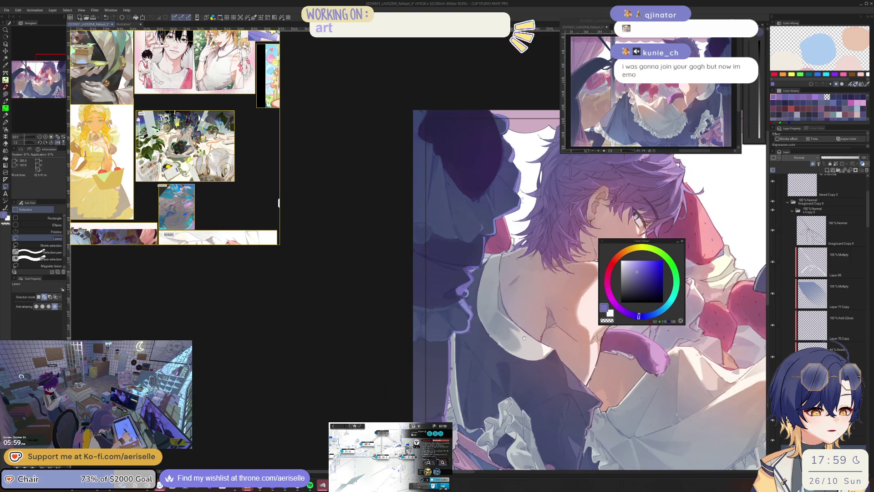
scroll(515, 322, "up", 6)
mouse_move(517, 304)
left_mouse_down()
mouse_move(501, 324)
mouse_move(528, 299)
left_mouse_up()
key("ctrl+u")
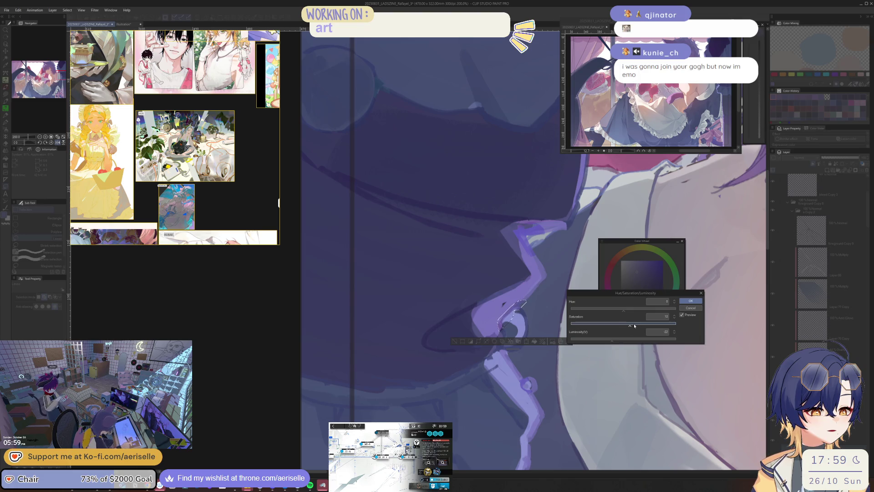
left_click(691, 301)
key("ctrl+d")
Reset the view to 100% and outline part of the collar frill.
key("ctrl+alt+0")
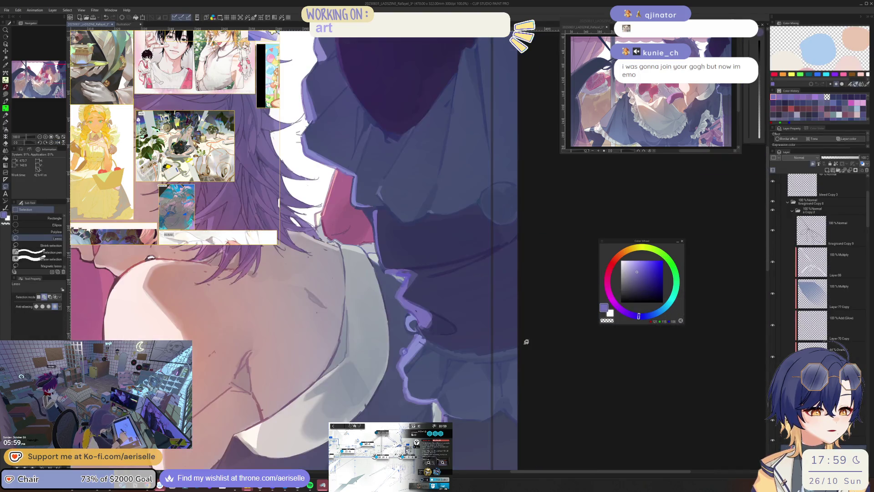
left_click_drag(501, 325, 597, 351)
scroll(553, 317, "up", 2)
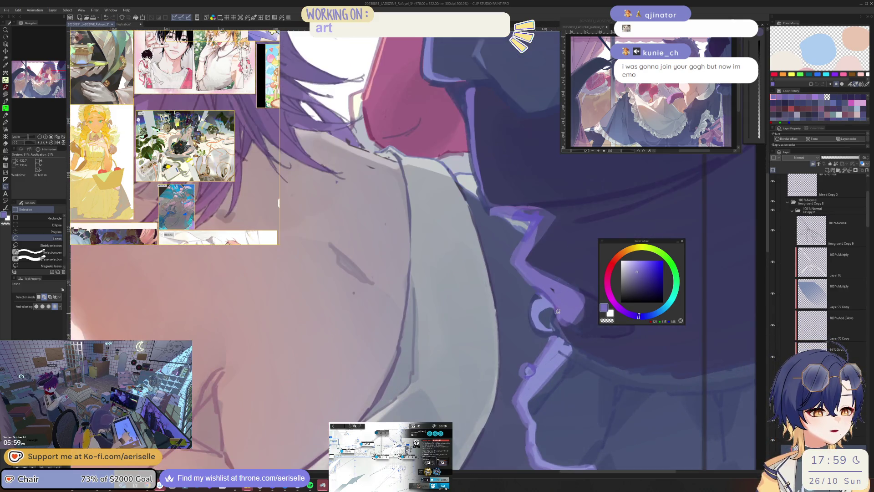
left_click_drag(560, 319, 551, 313)
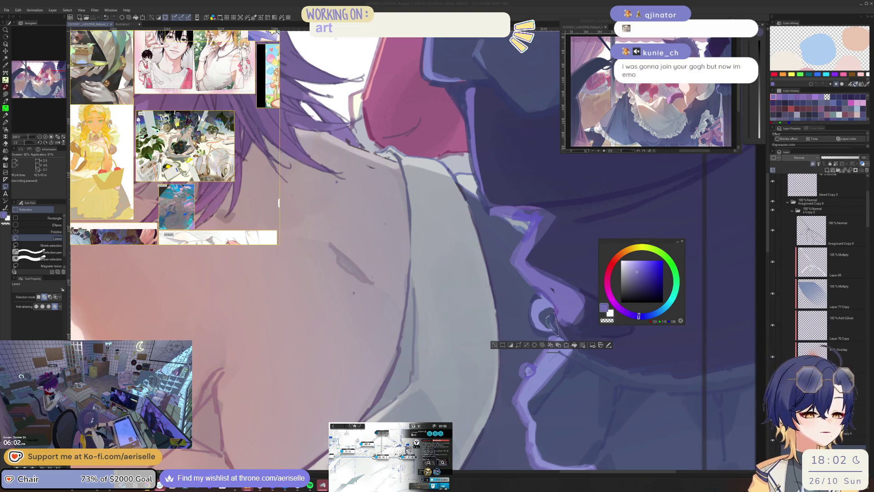
Sample the ruffle's purple, then lasso-fill a darker, deeper purple shadow just under the collar ruffle.
left_click_drag(551, 314, 510, 353)
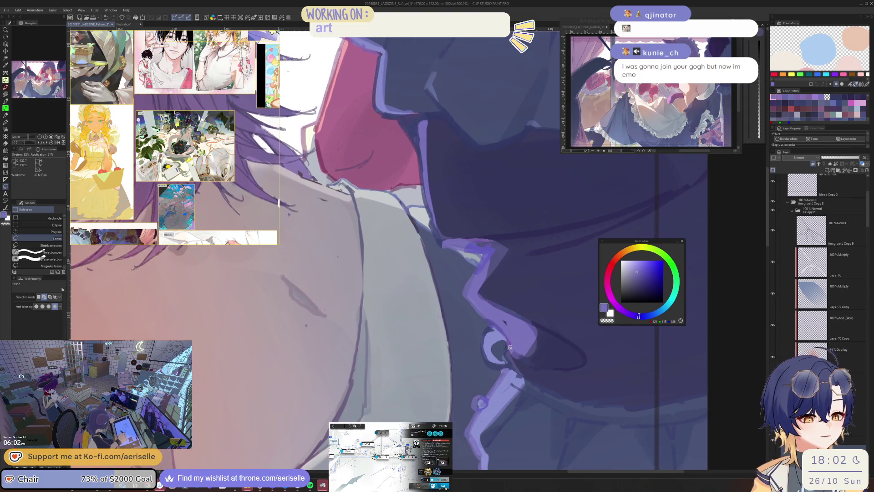
key("i")
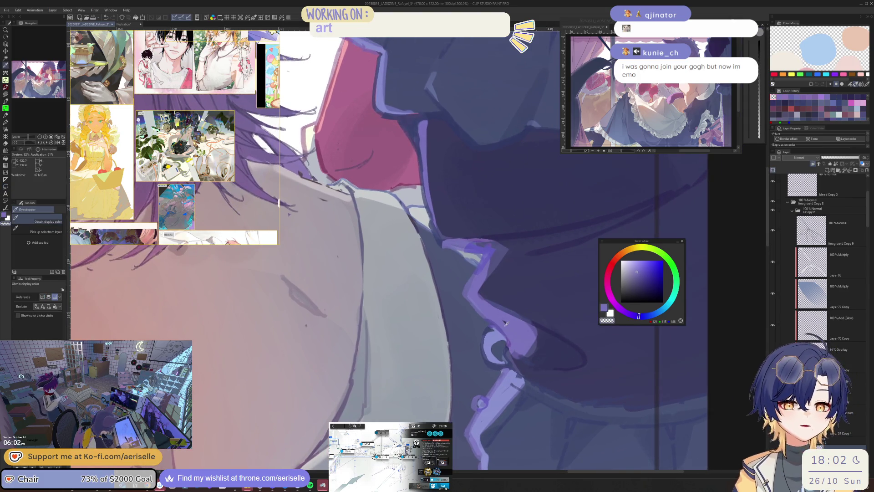
left_click(505, 348)
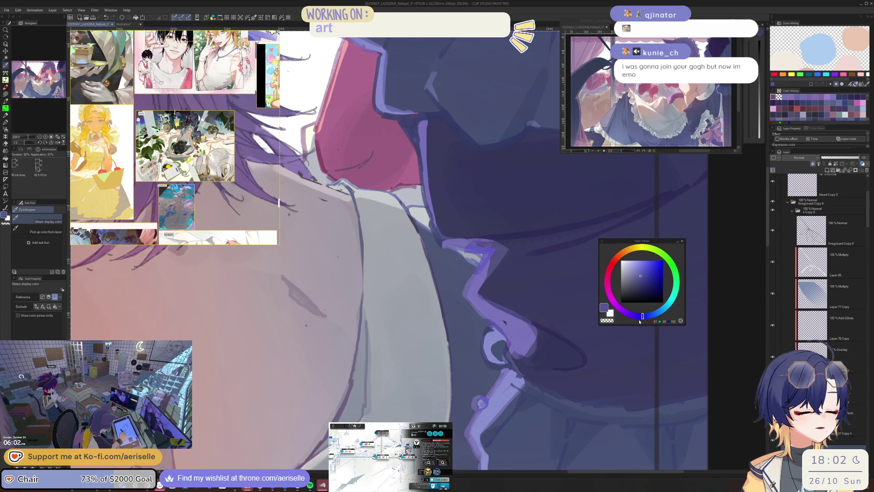
key("u")
left_click(649, 281)
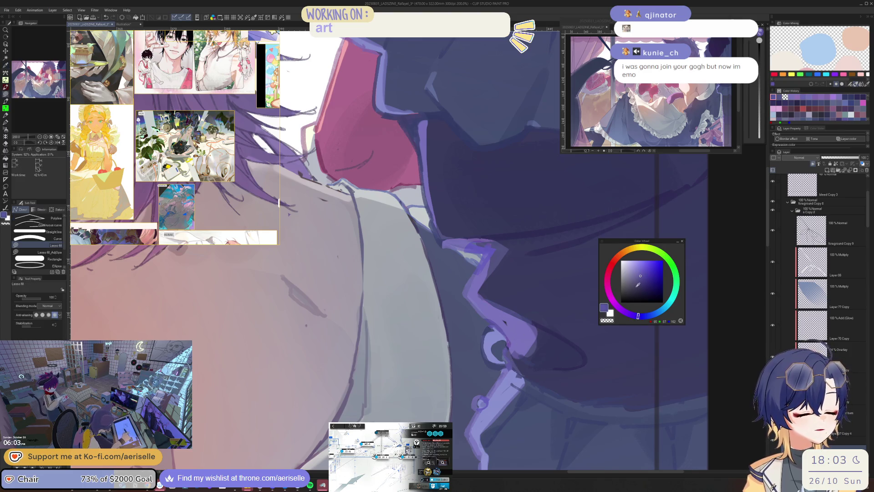
left_click_drag(501, 344, 517, 367)
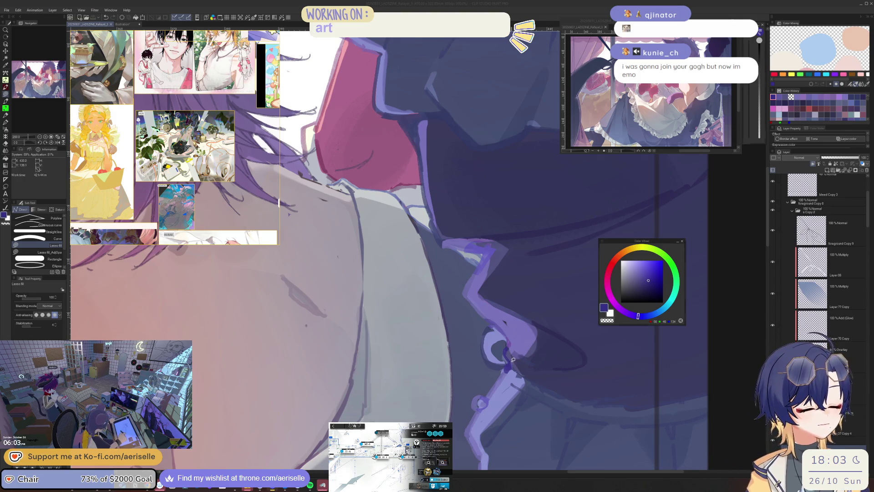
Lasso-select a small part of the ruffle and shift its hue to 10, lowering saturation and luminosity.
key("m")
left_click_drag(508, 345, 512, 372)
key("ctrl+u")
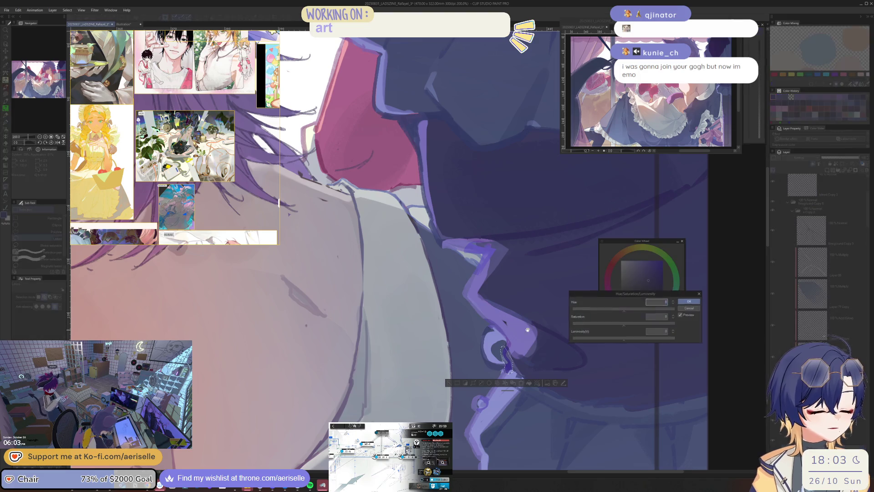
left_click_drag(624, 311, 627, 312)
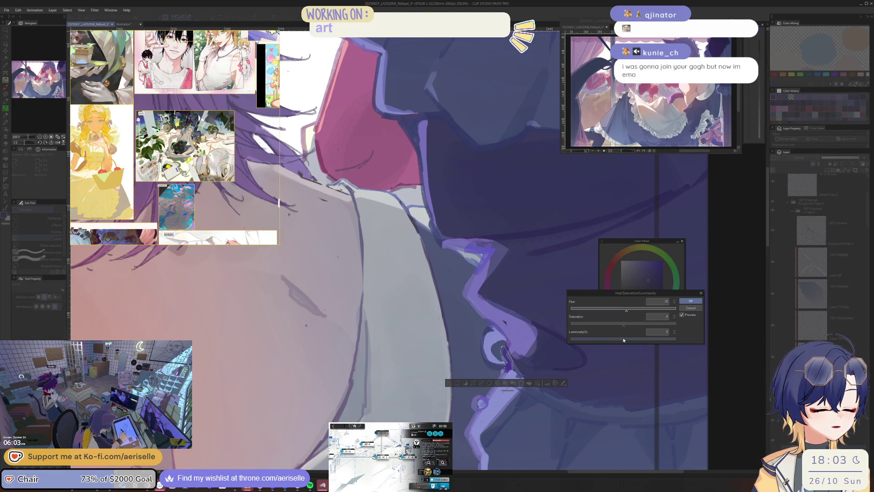
left_click_drag(624, 342, 614, 325)
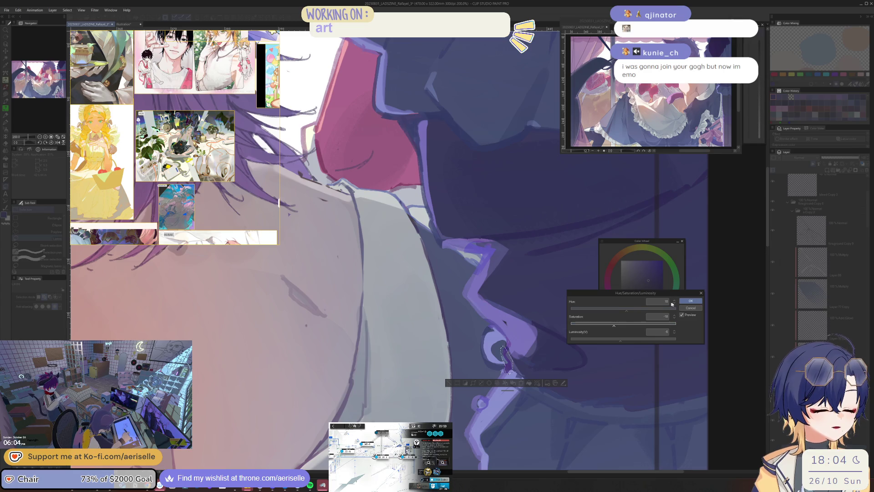
left_click(682, 302)
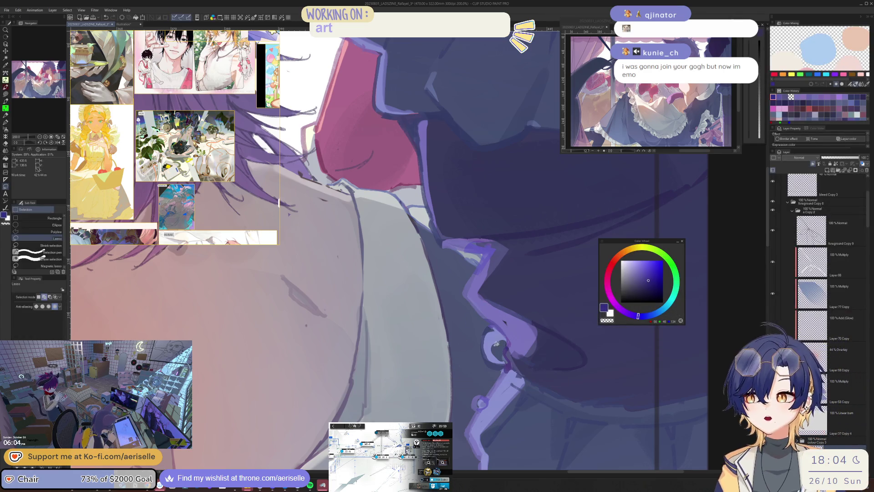
Lasso-fill a shape along the ruffle edge and pick a slightly darker purple.
scroll(497, 328, "up", 3)
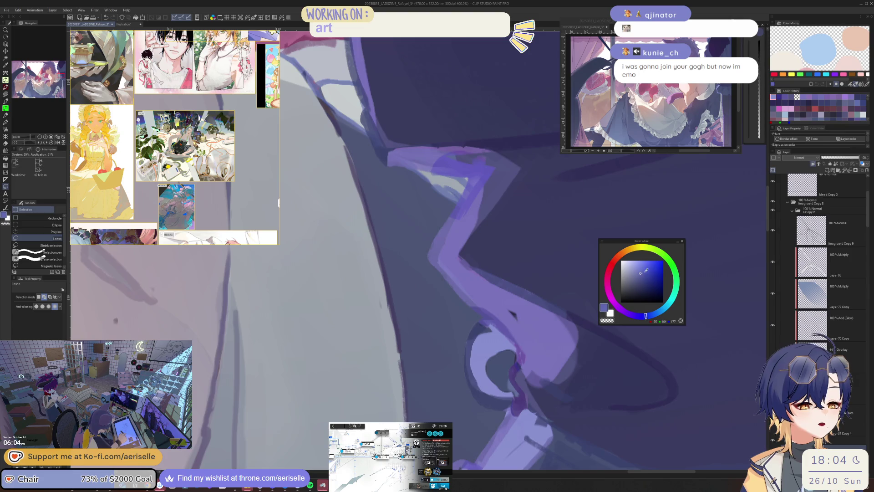
key("u")
mouse_move(489, 324)
left_mouse_down()
mouse_move(449, 350)
mouse_move(509, 410)
mouse_move(485, 357)
left_mouse_up()
scroll(555, 363, "down", 6)
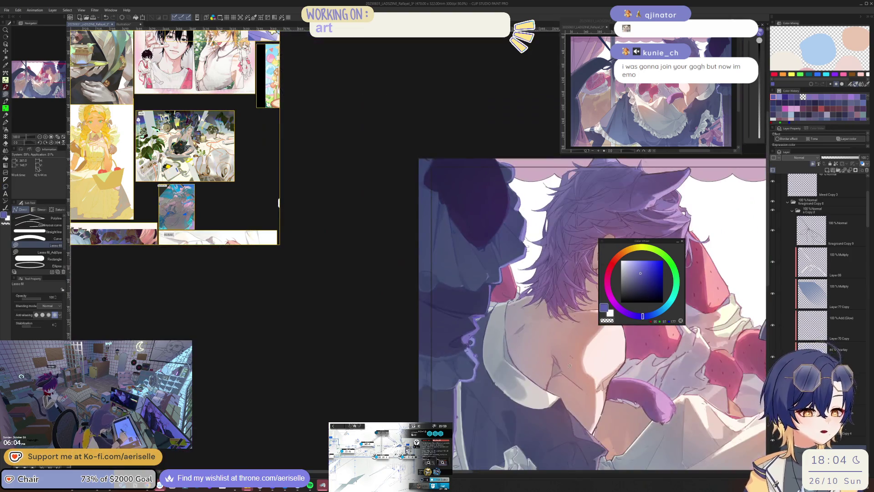
scroll(554, 363, "up", 6)
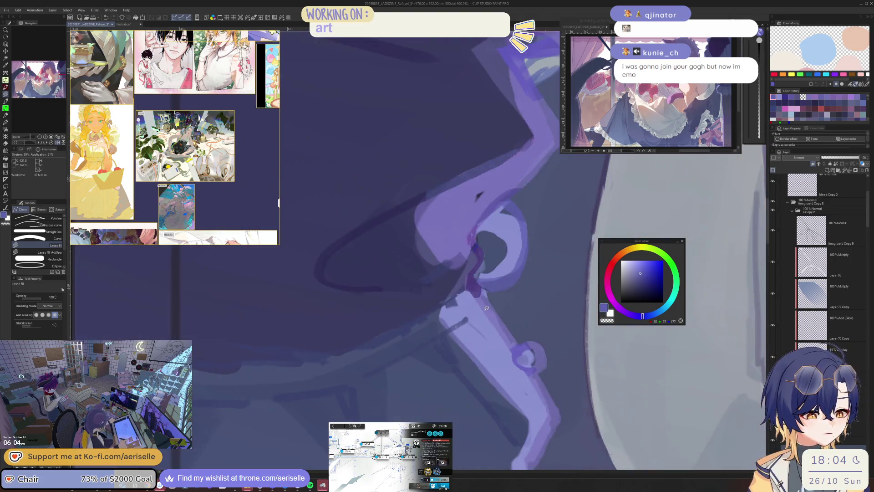
left_click(469, 317, "alt")
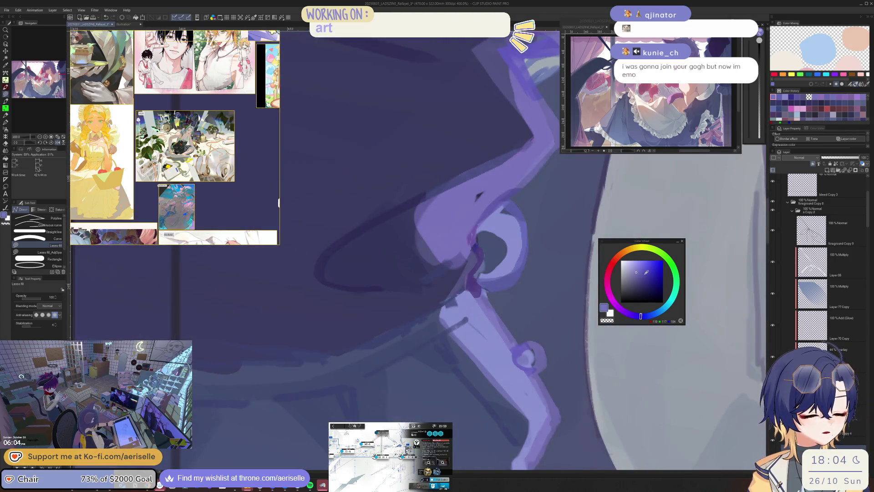
left_click(643, 277)
scroll(507, 341, "down", 3)
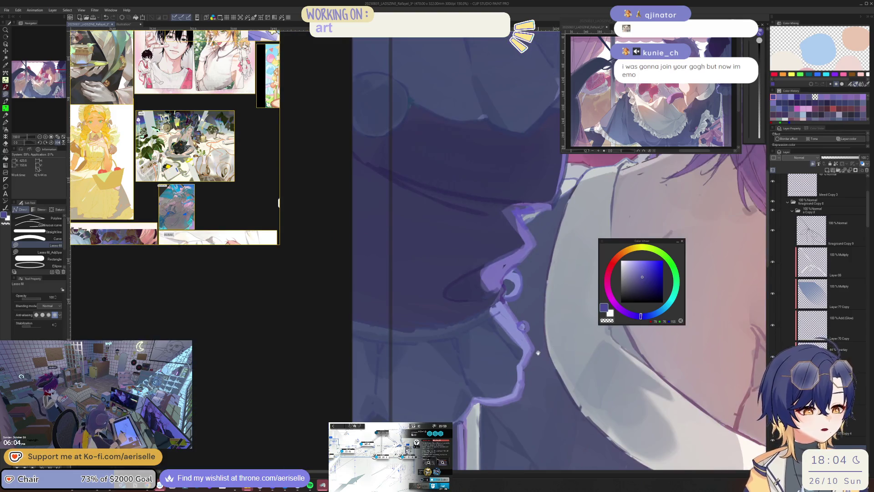
Adjust the area below the ruffle to hue -12, saturation 4, luminosity -12.
key("m")
mouse_move(499, 371)
left_mouse_down()
mouse_move(507, 343)
mouse_move(483, 315)
mouse_move(387, 321)
mouse_move(468, 375)
left_mouse_up()
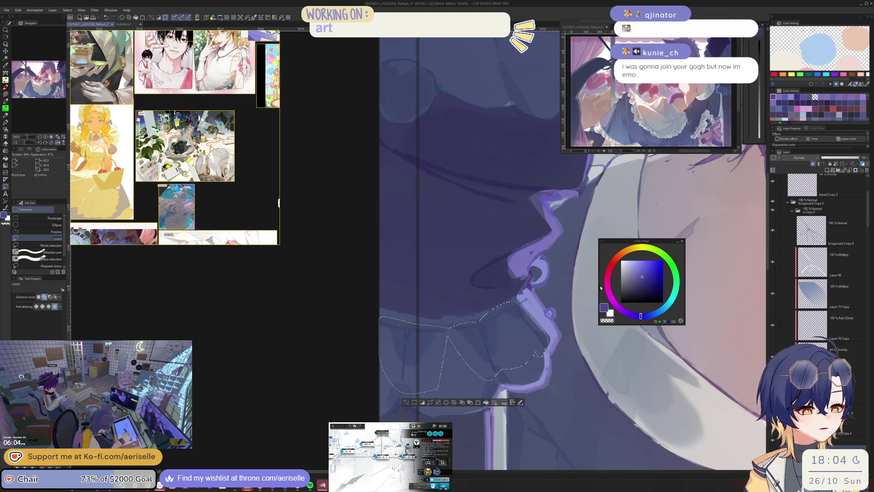
key("ctrl+u")
left_click_drag(619, 311, 619, 310)
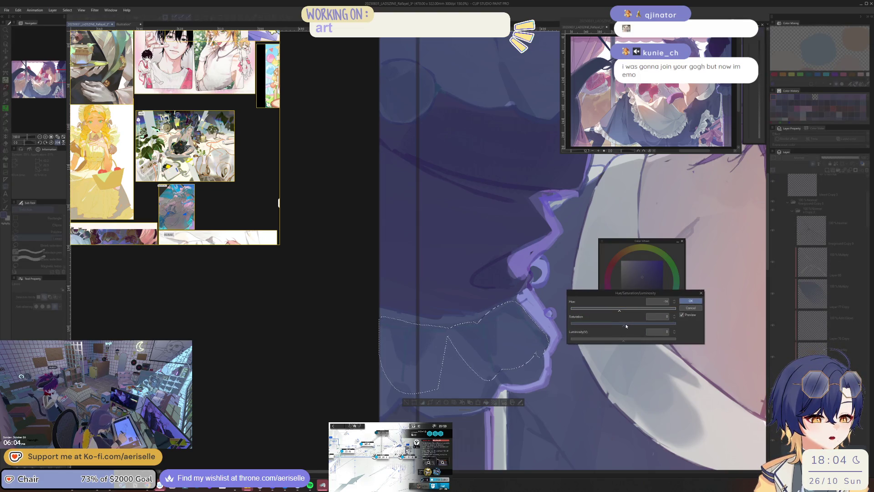
left_click(626, 326)
left_click(618, 340)
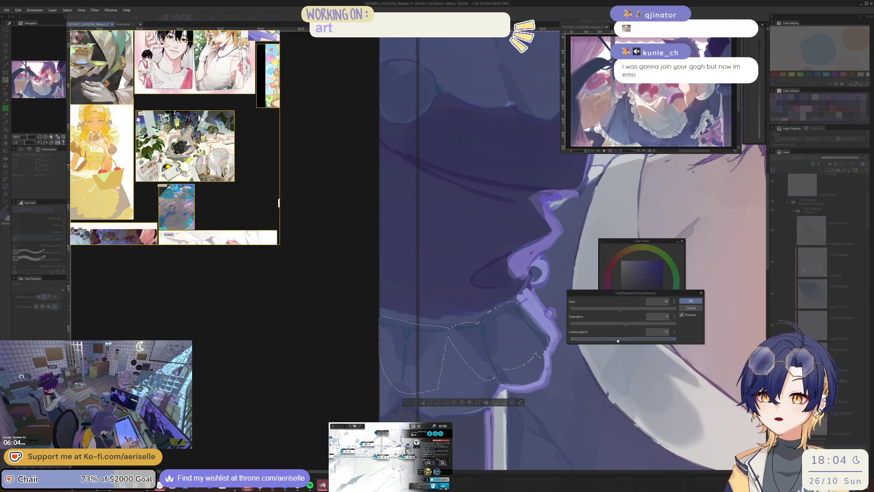
left_click(621, 311)
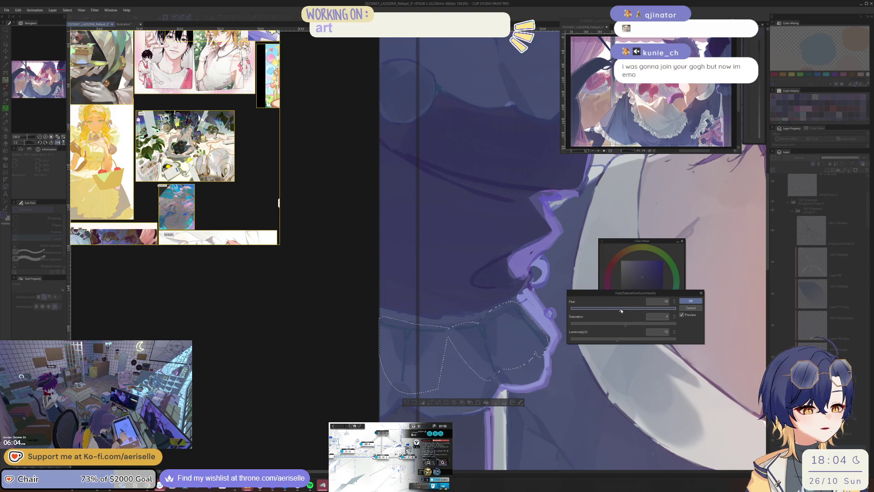
left_click_drag(623, 311, 621, 310)
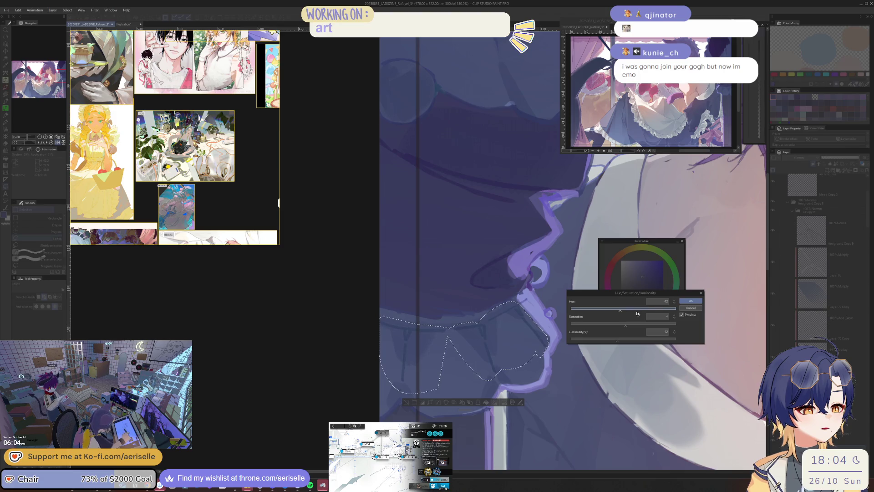
left_click(691, 301)
Lasso-fill a dark shadow shape beside the apron edge.
scroll(556, 367, "down", 5)
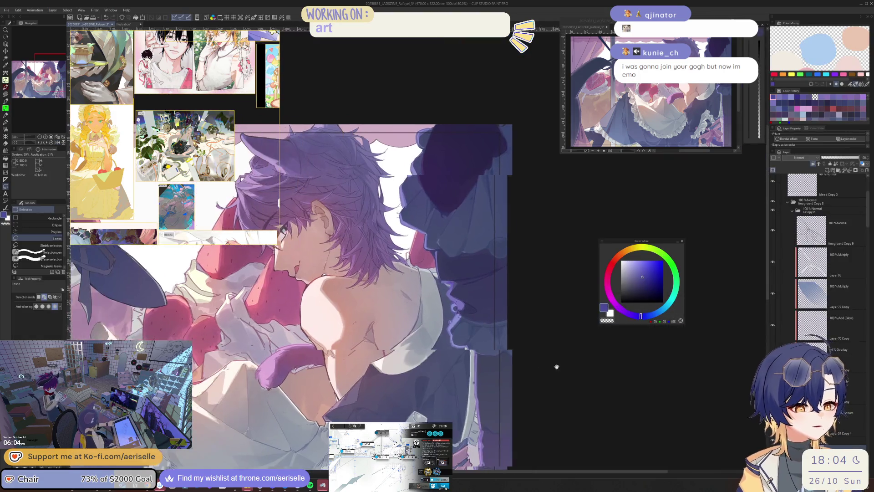
scroll(493, 337, "up", 5)
key("u")
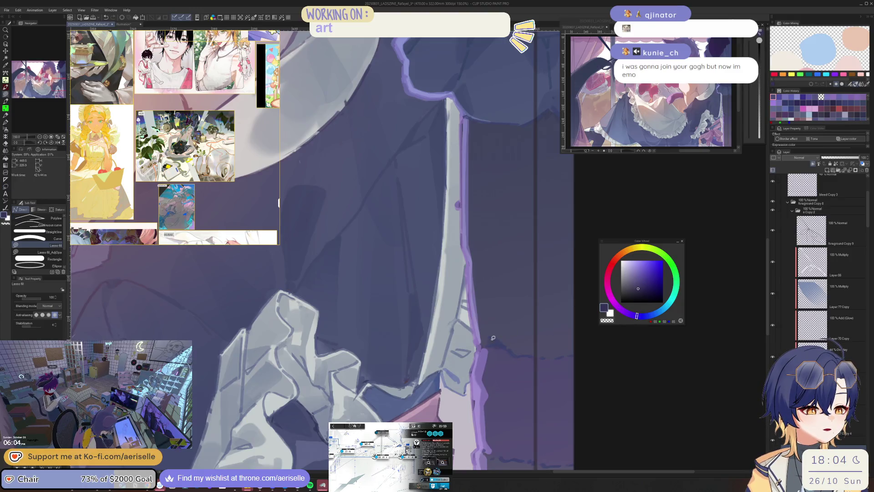
mouse_move(493, 338)
left_mouse_down()
mouse_move(491, 344)
mouse_move(592, 387)
mouse_move(597, 340)
left_mouse_up()
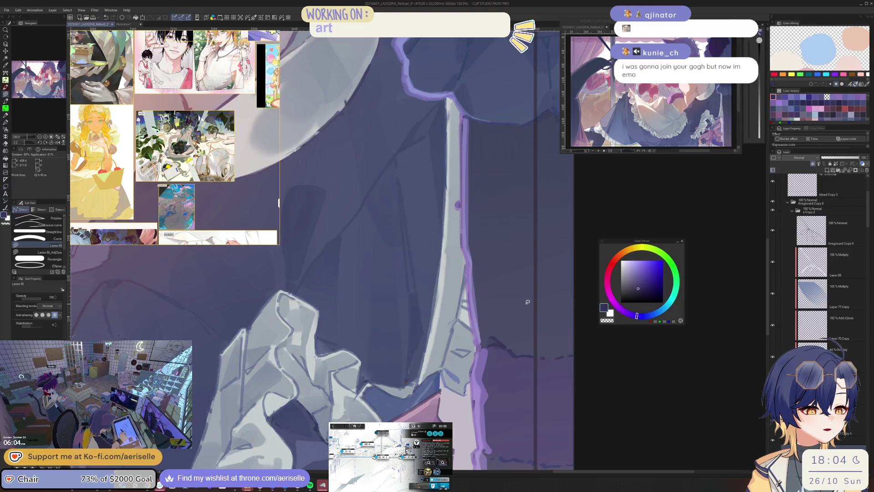
scroll(527, 302, "down", 3)
mouse_move(476, 378)
left_mouse_down()
mouse_move(478, 392)
mouse_move(537, 353)
mouse_move(528, 351)
left_mouse_up()
Slightly brighten the right-hand dark area, keeping its saturation near zero.
key("m")
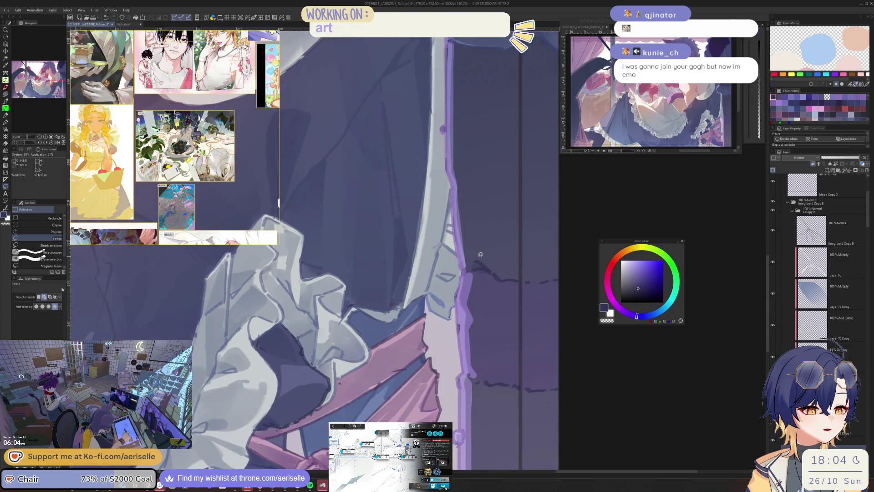
mouse_move(480, 254)
left_mouse_down()
mouse_move(474, 310)
mouse_move(588, 369)
mouse_move(560, 239)
left_mouse_up()
key("ctrl+u")
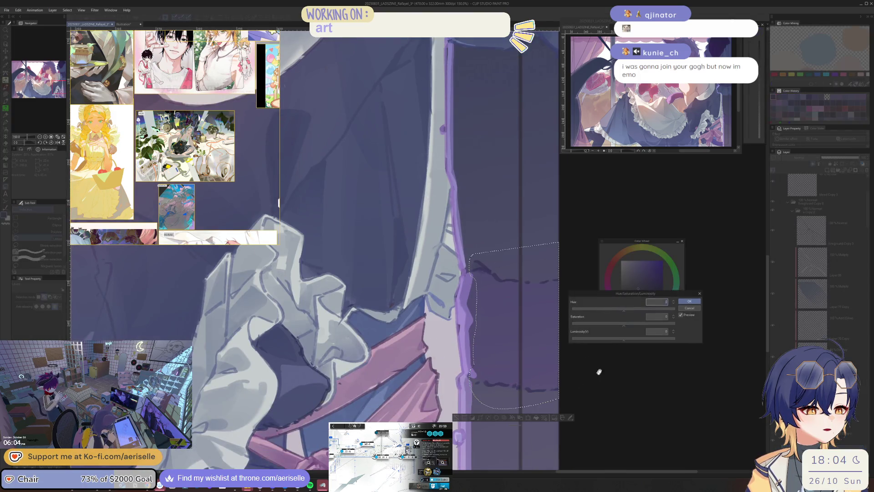
left_click(633, 325)
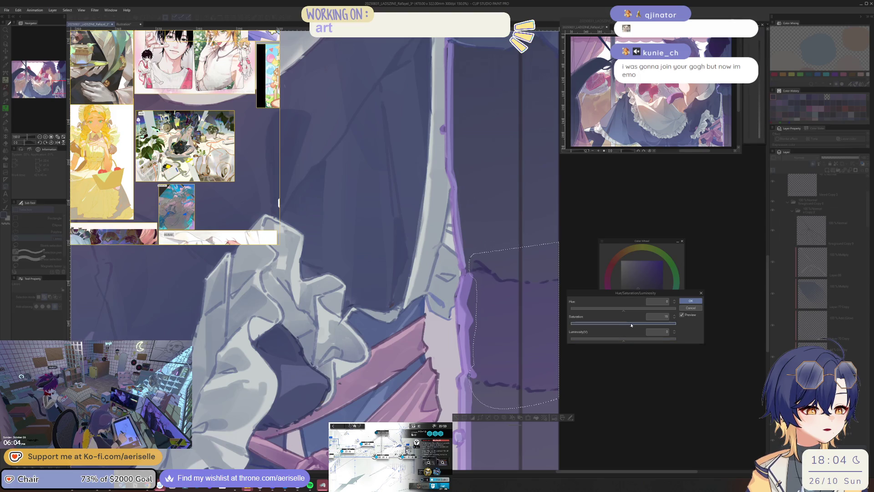
left_click(620, 325)
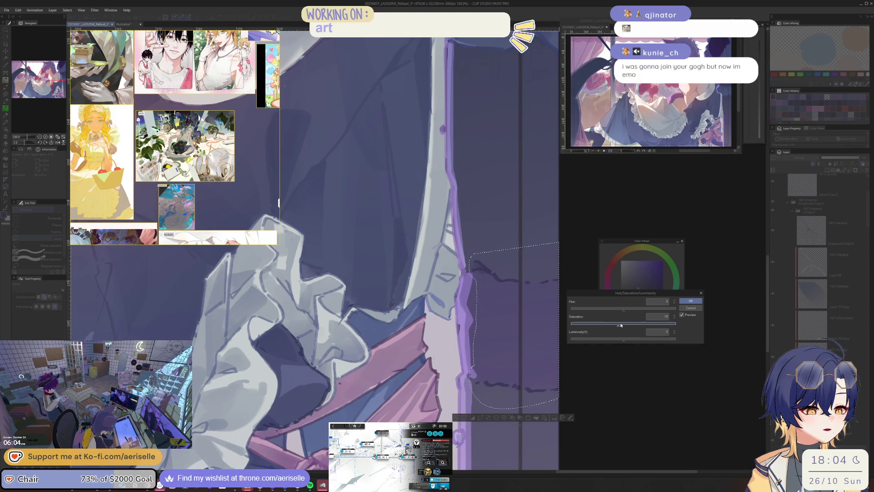
left_click(628, 340)
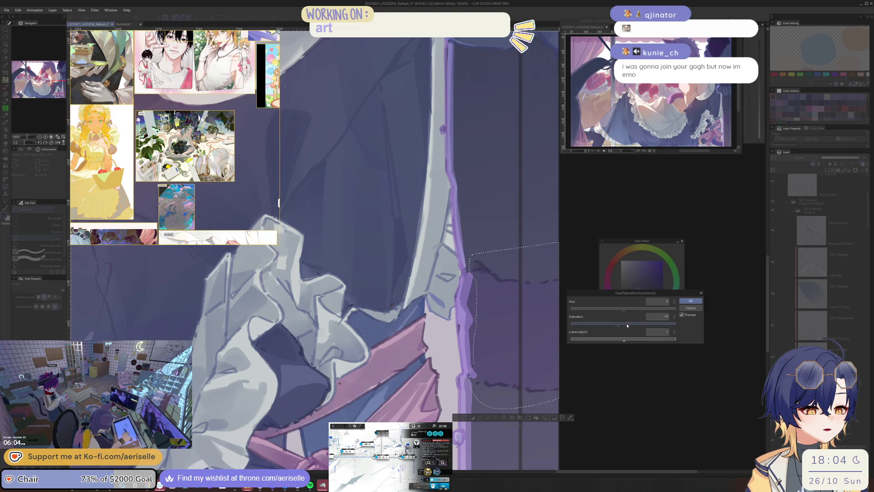
left_click(623, 325)
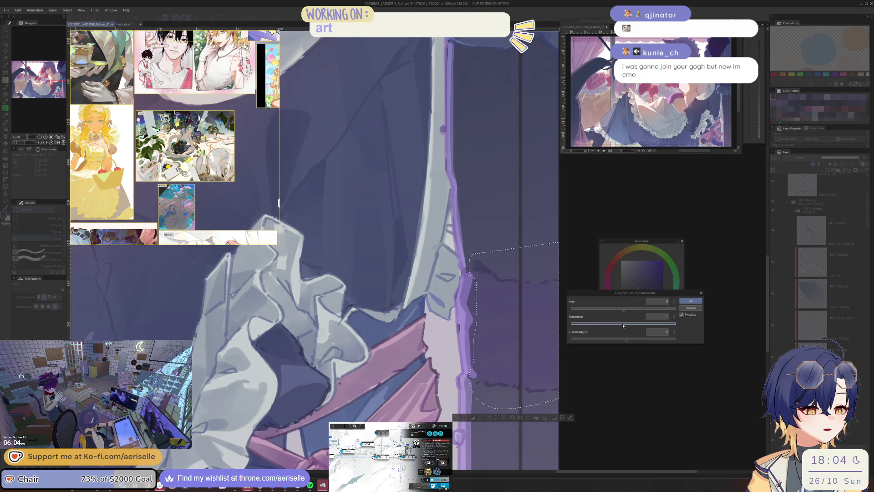
left_click(681, 302)
Zoom in on the strawberry cake and lasso-fill a dark strip down the dress edge.
scroll(578, 388, "down", 5)
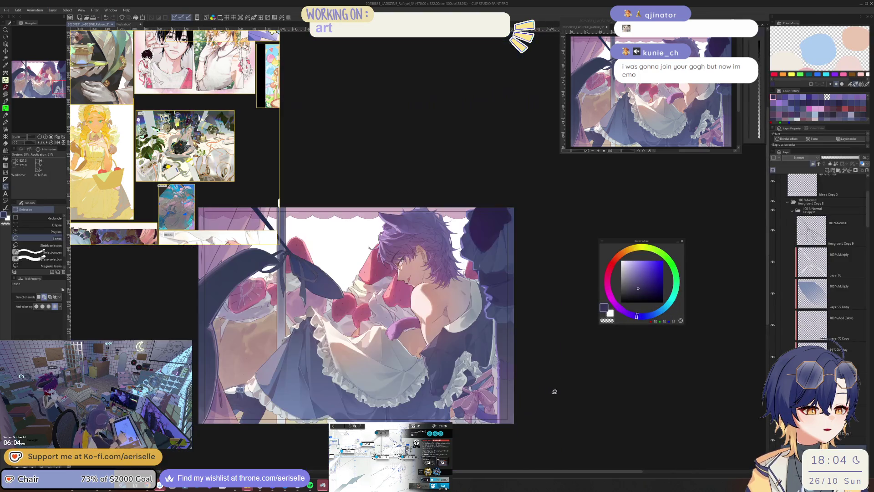
mouse_move(578, 388)
left_mouse_down()
mouse_move(606, 392)
mouse_move(544, 396)
left_mouse_up()
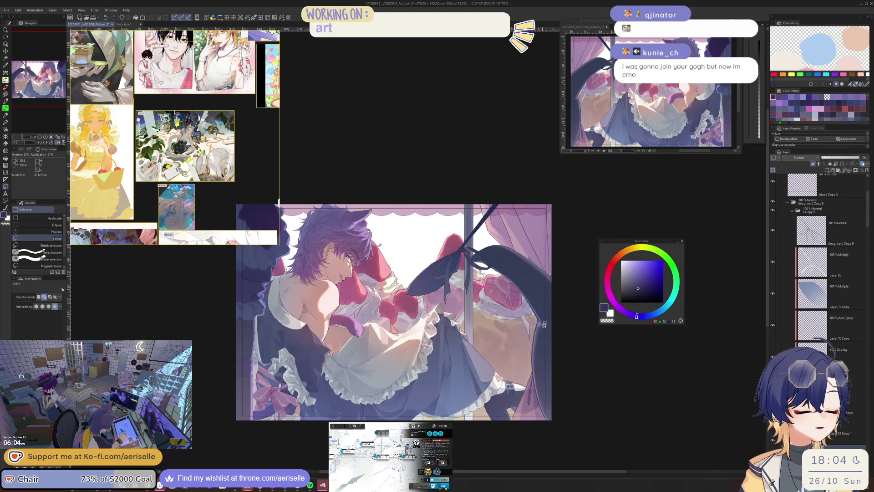
key("ctrl+alt+0")
scroll(533, 328, "up", 1)
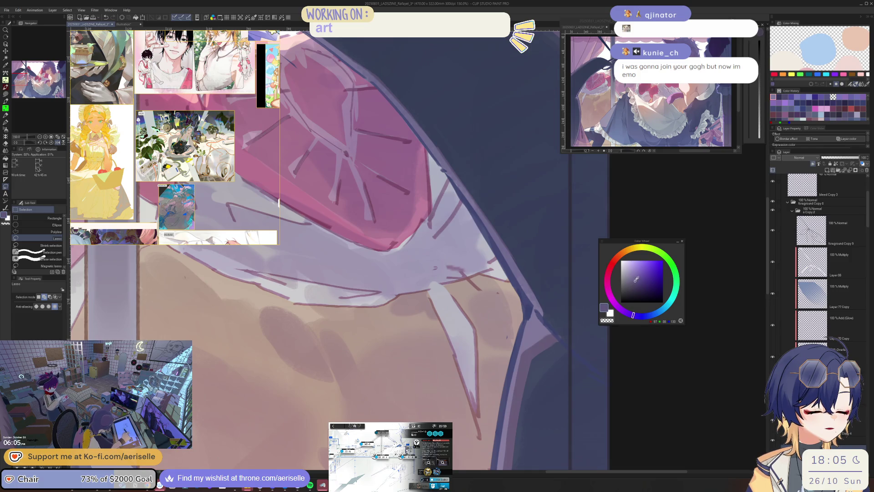
key("u")
mouse_move(533, 293)
left_mouse_down()
mouse_move(535, 319)
mouse_move(532, 295)
left_mouse_up()
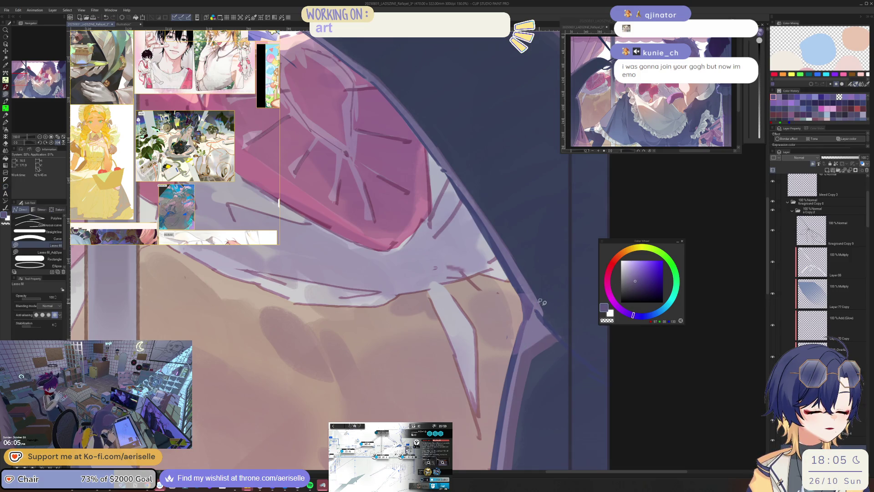
scroll(578, 299, "down", 2)
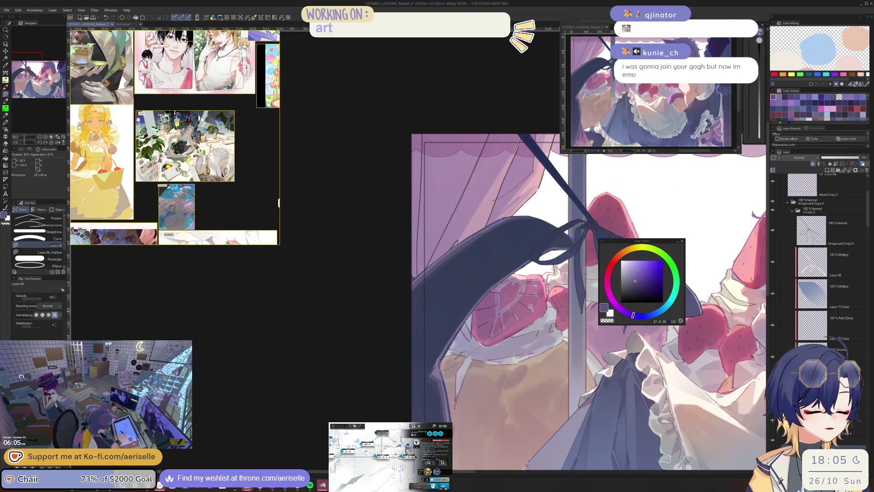
mouse_move(587, 246)
left_mouse_down()
mouse_move(478, 209)
mouse_move(451, 346)
mouse_move(438, 255)
mouse_move(411, 412)
left_mouse_up()
left_click_drag(809, 291, 476, 296)
scroll(470, 307, "up", 4)
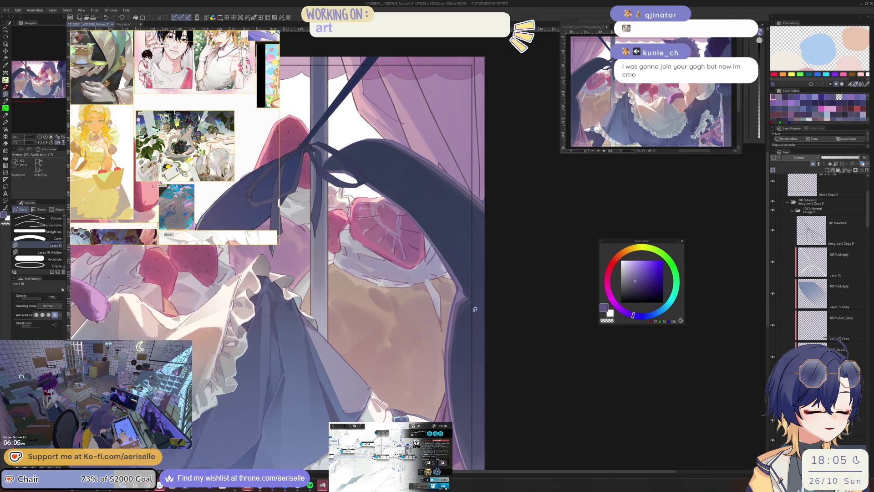
Pick a darker navy blue and bring the ribbon and window frame into view.
left_click(648, 315)
left_click(637, 287)
left_click(639, 289)
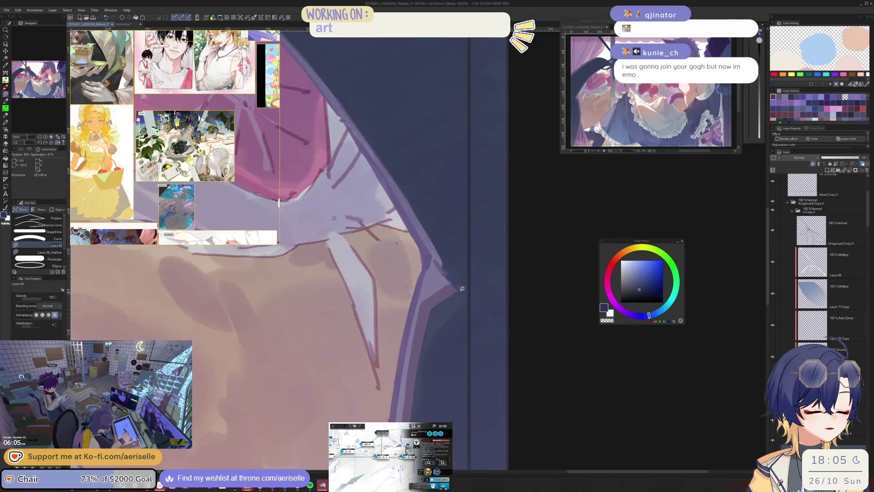
scroll(557, 318, "down", 4)
left_click_drag(556, 317, 475, 382)
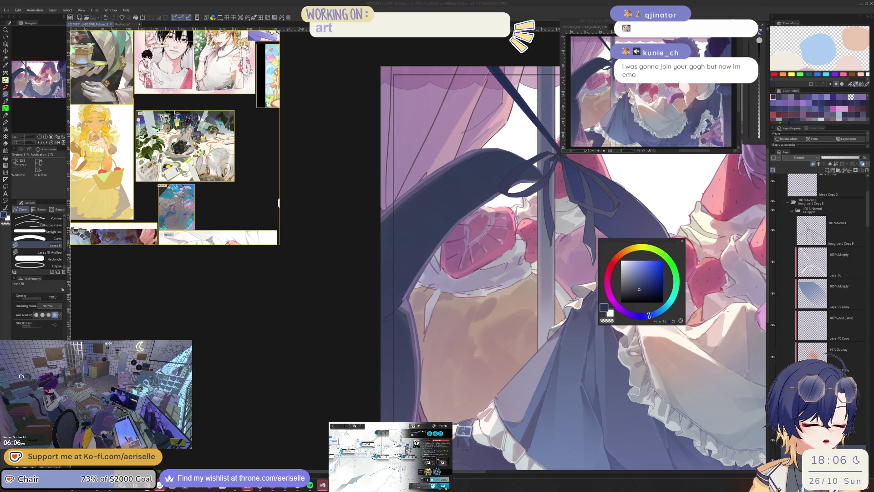
Lasso-select the dark area beneath the window ribbon.
left_click(461, 360)
left_click_drag(460, 359, 499, 431)
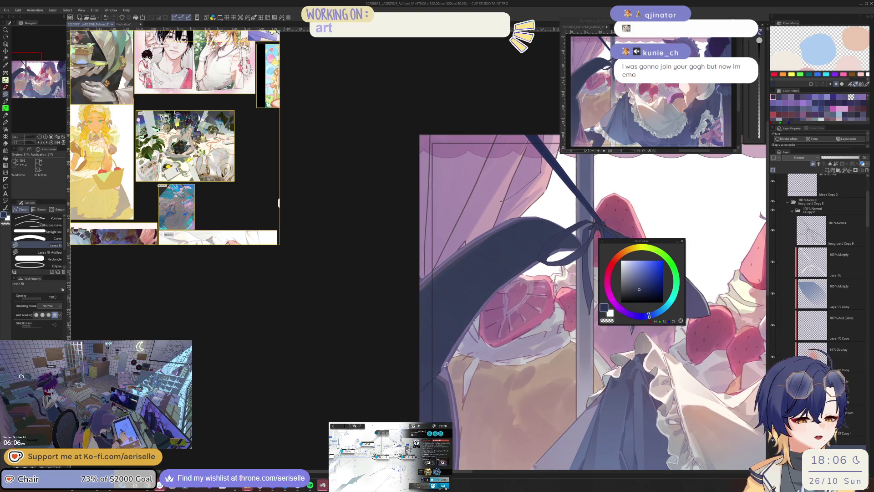
scroll(445, 366, "up", 1)
key("m")
mouse_move(444, 364)
left_mouse_down()
mouse_move(446, 383)
mouse_move(611, 241)
mouse_move(400, 237)
mouse_move(444, 365)
left_mouse_up()
scroll(476, 290, "down", 1)
left_click_drag(540, 385, 535, 301)
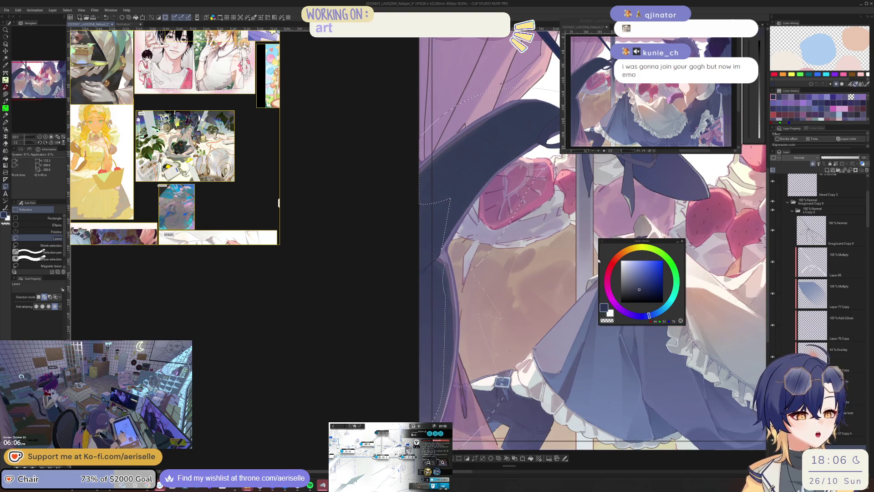
Set the selection's Hue to about 8, Saturation -2 and Luminosity -9.
key("ctrl+u")
left_click(627, 325)
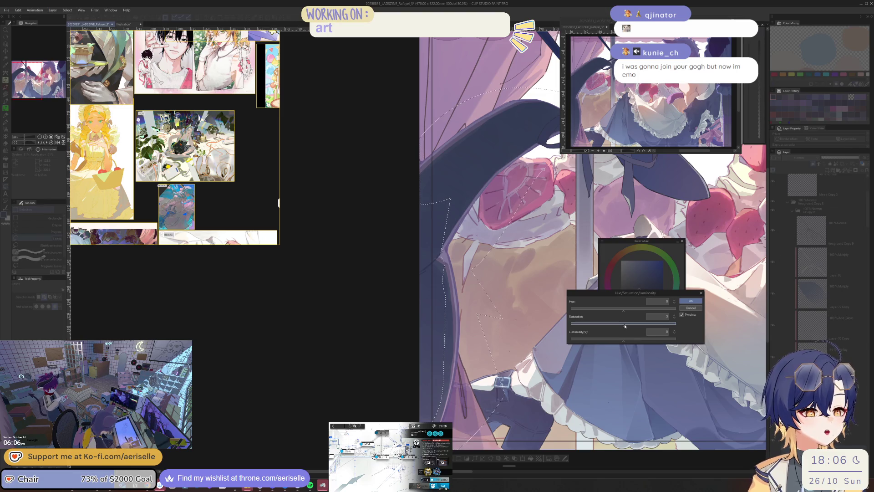
left_click(619, 339)
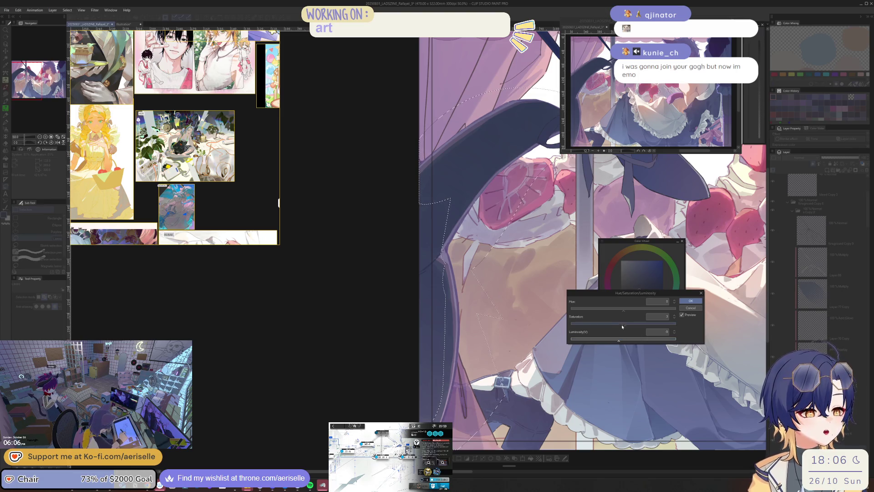
left_click_drag(627, 326, 620, 326)
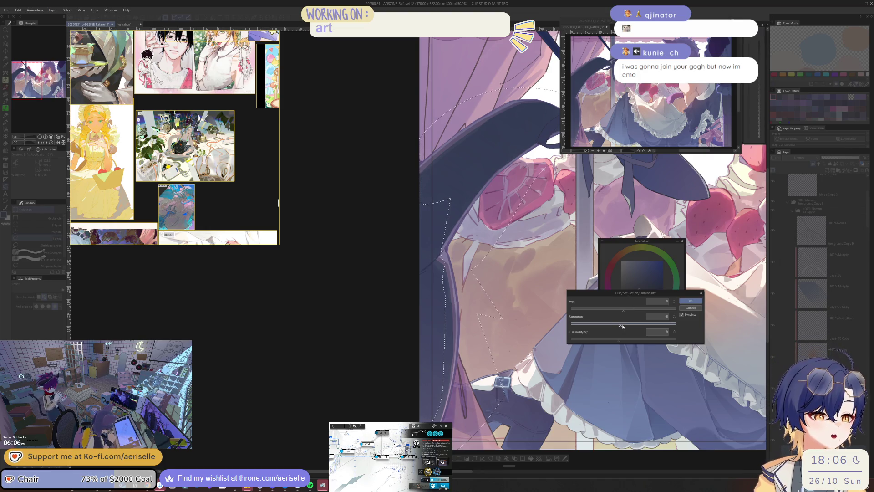
left_click(628, 309)
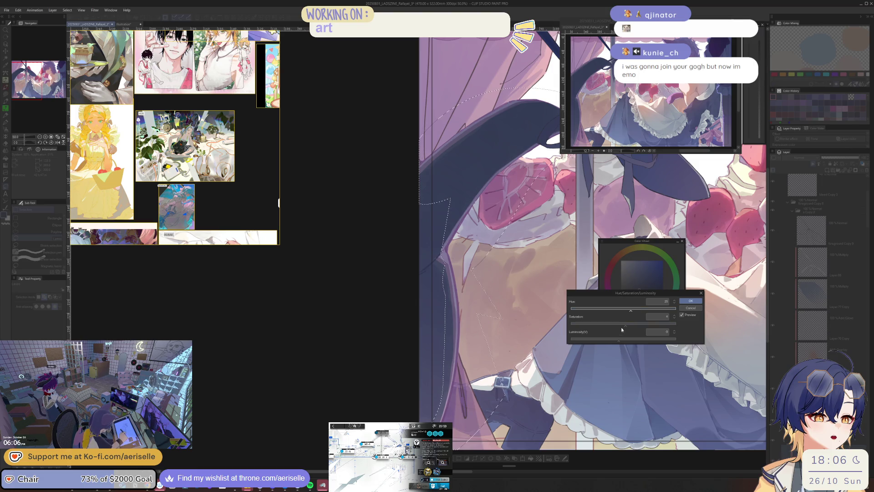
left_click(625, 324)
left_click(620, 324)
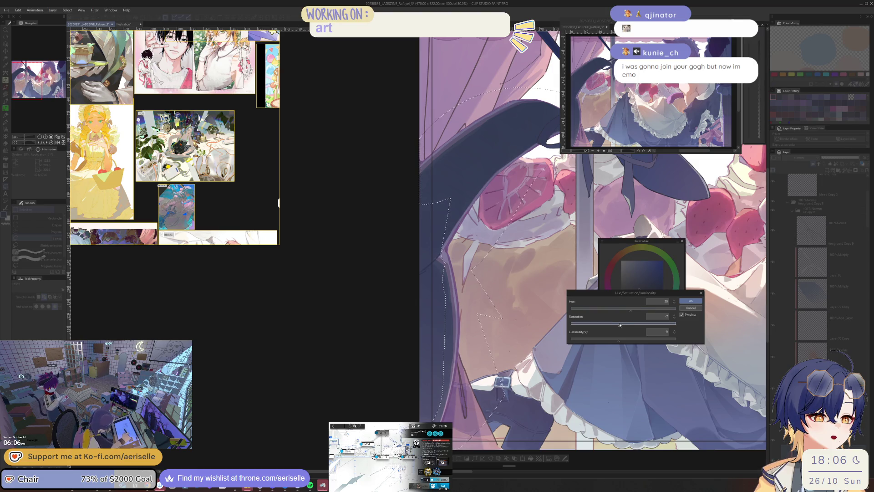
left_click(691, 301)
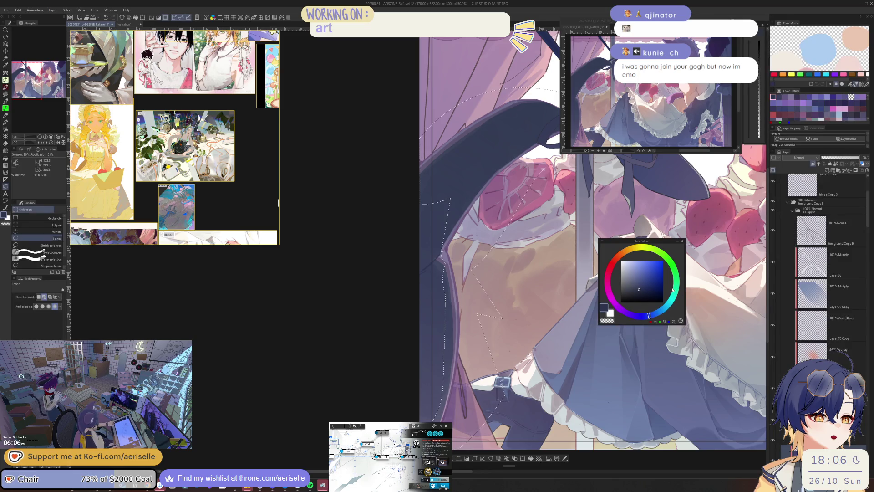
Make foreground Copy 9 the working layer and add Layer 95 above it.
key("ctrl+minus")
key("ctrl+minus")
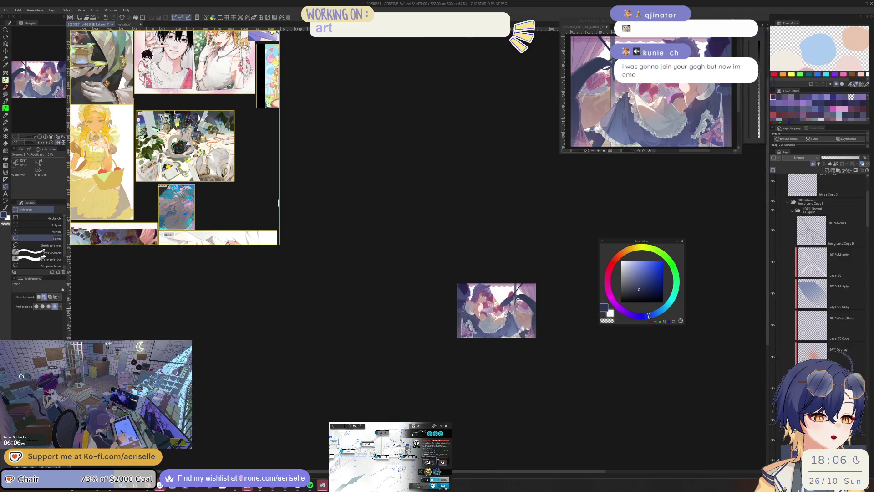
scroll(492, 287, "up", 4)
key("u")
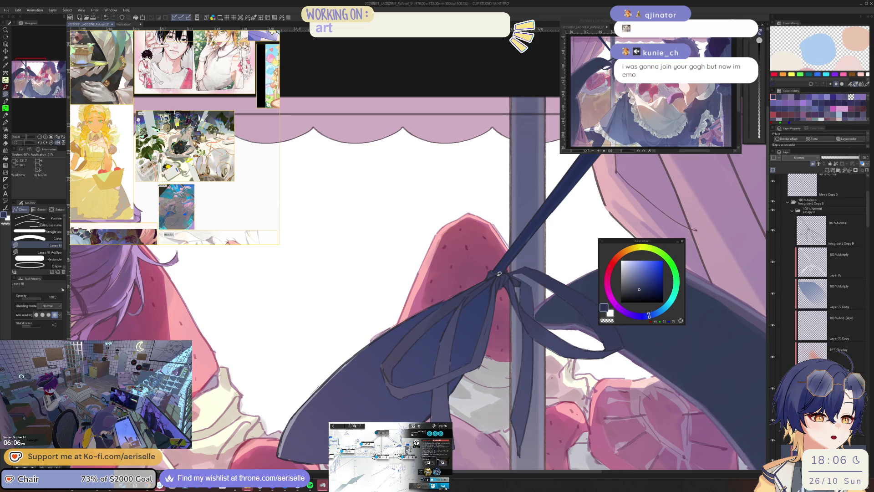
key("o")
left_click(498, 269)
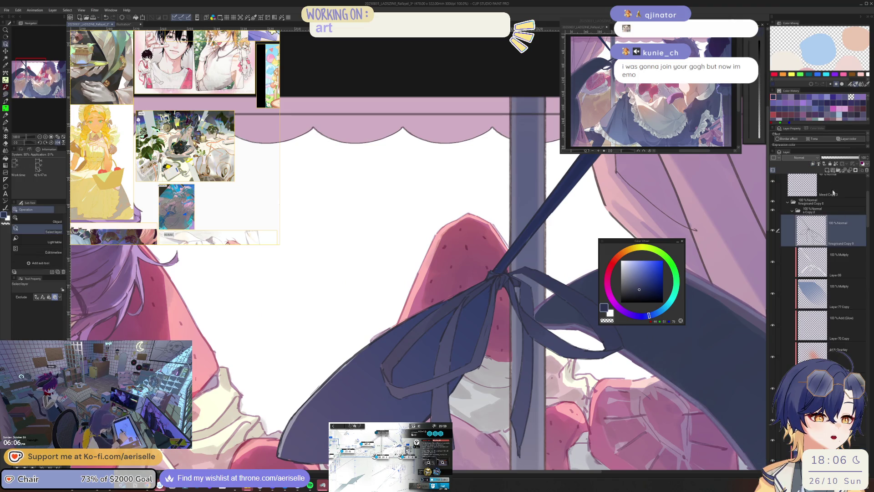
left_click(827, 169)
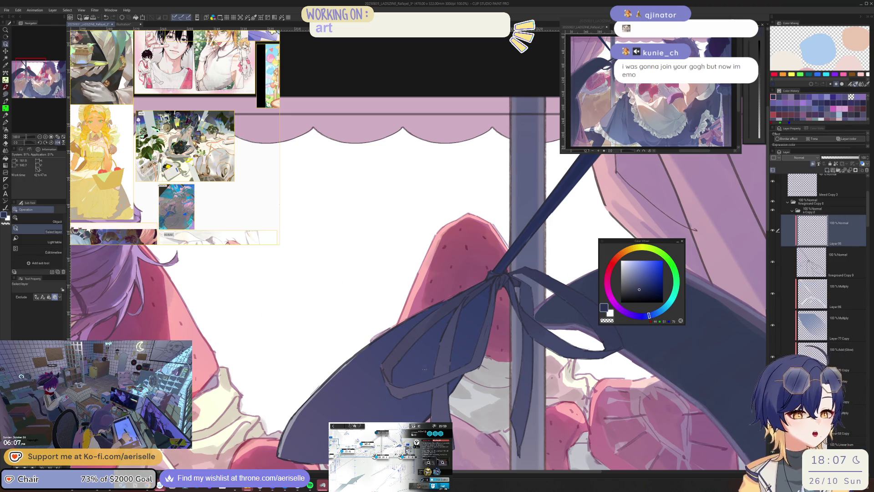
Sample a greyish lavender and lasso-fill a dark shape on Layer 95.
left_click_drag(424, 370, 514, 335)
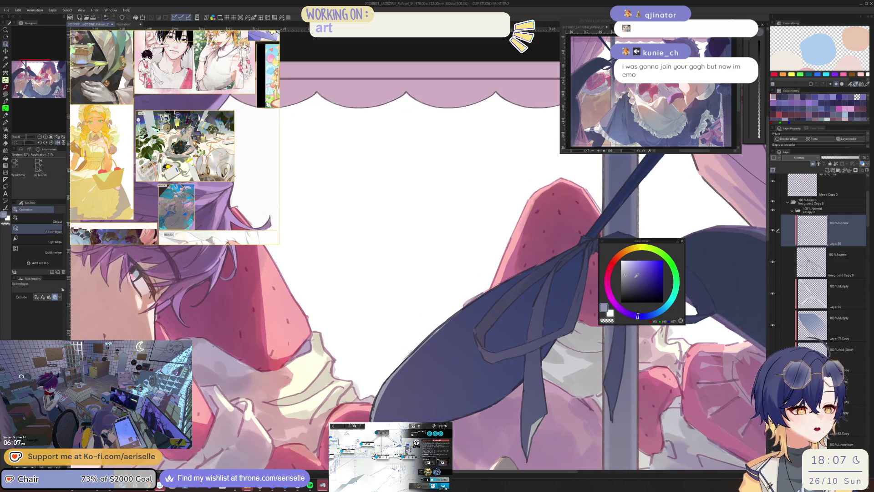
scroll(573, 264, "down", 6)
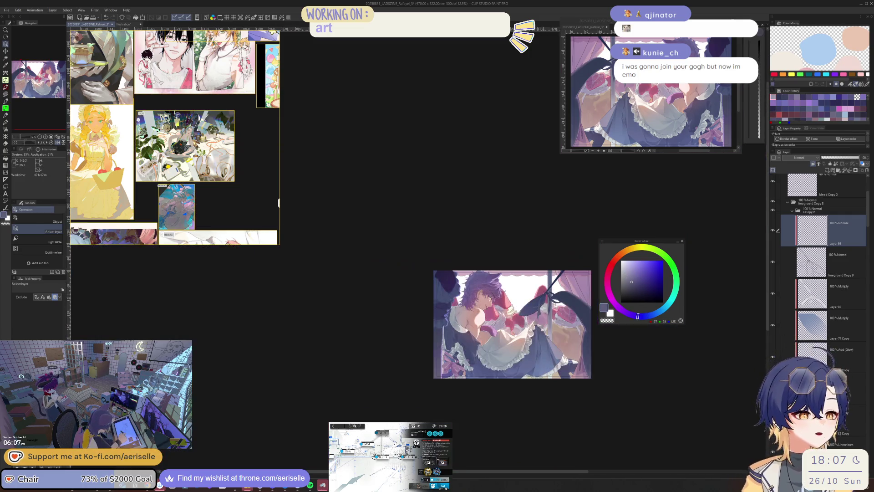
key("u")
left_click_drag(576, 265, 524, 296)
scroll(524, 314, "up", 4)
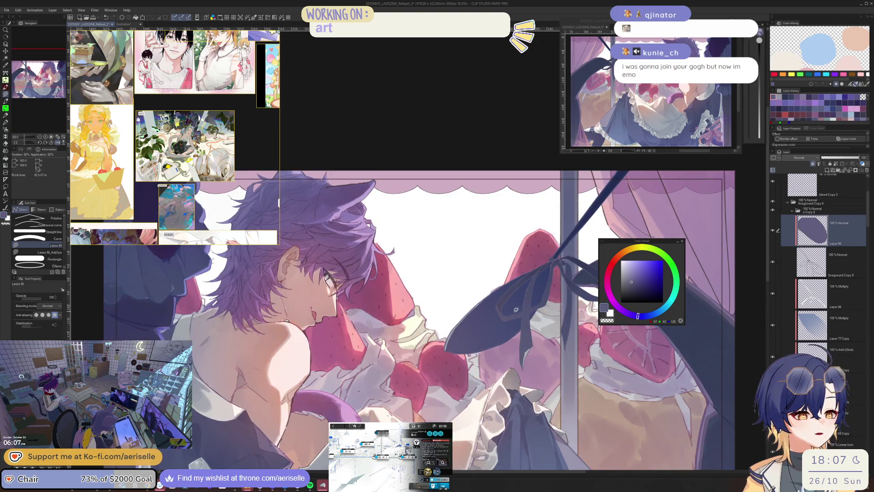
Fill the bow with its sampled dark colour, then fill the knot gap with darker navy.
scroll(522, 331, "up", 1)
left_click(519, 320, "alt")
key("g")
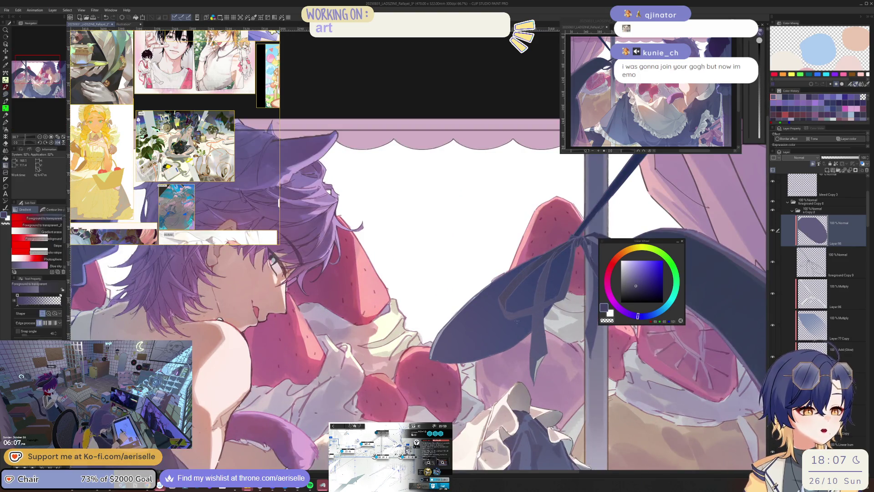
left_click(518, 322)
mouse_move(585, 220)
left_mouse_down()
mouse_move(580, 271)
mouse_move(528, 302)
left_mouse_up()
scroll(528, 302, "up", 3)
left_click(645, 290)
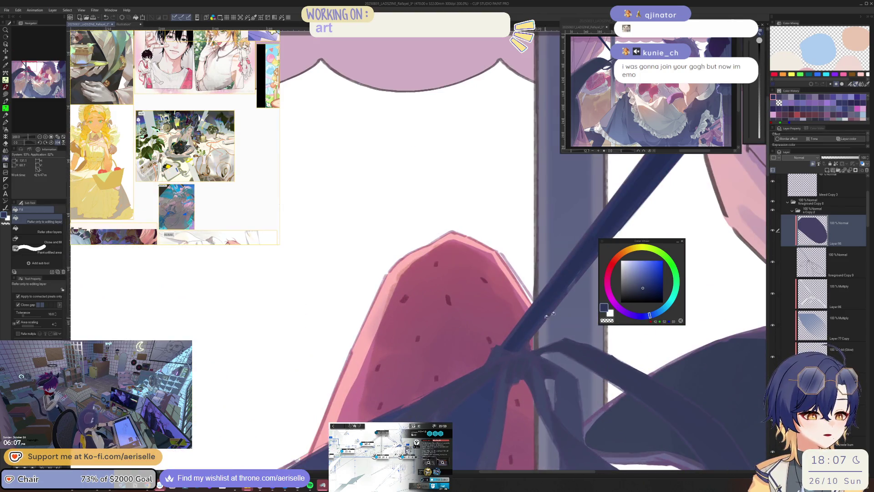
left_click(643, 292)
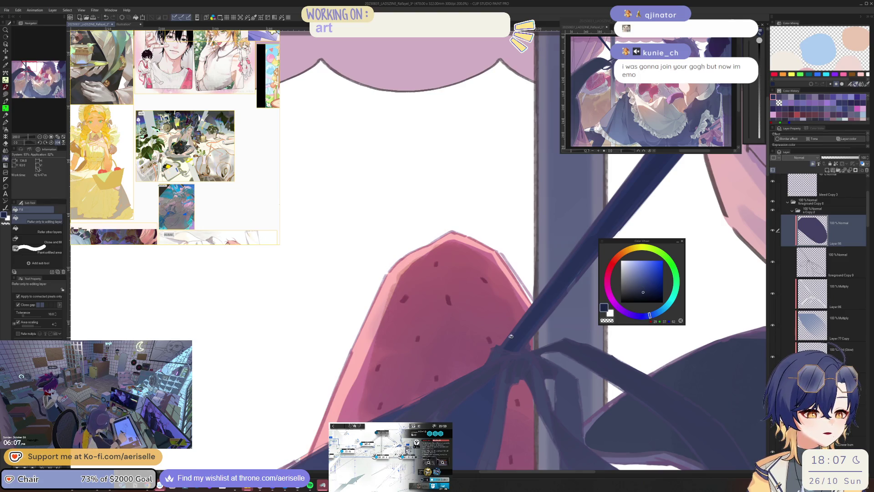
left_click(532, 364)
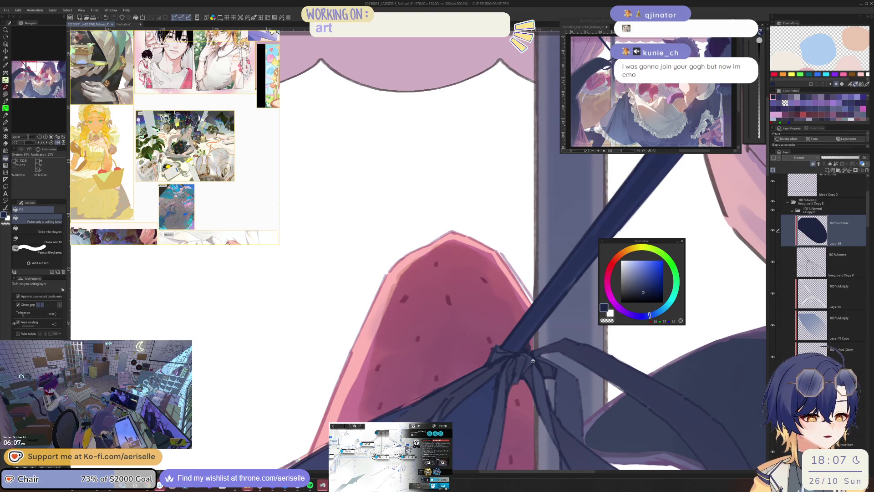
Lasso-fill a small navy patch beside the knot and save the painting.
scroll(534, 360, "down", 3)
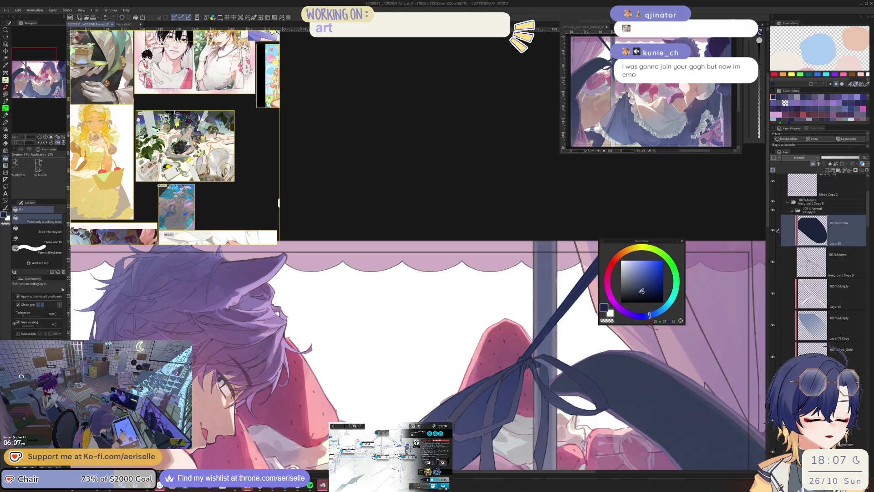
scroll(532, 354, "up", 1)
scroll(531, 354, "up", 2)
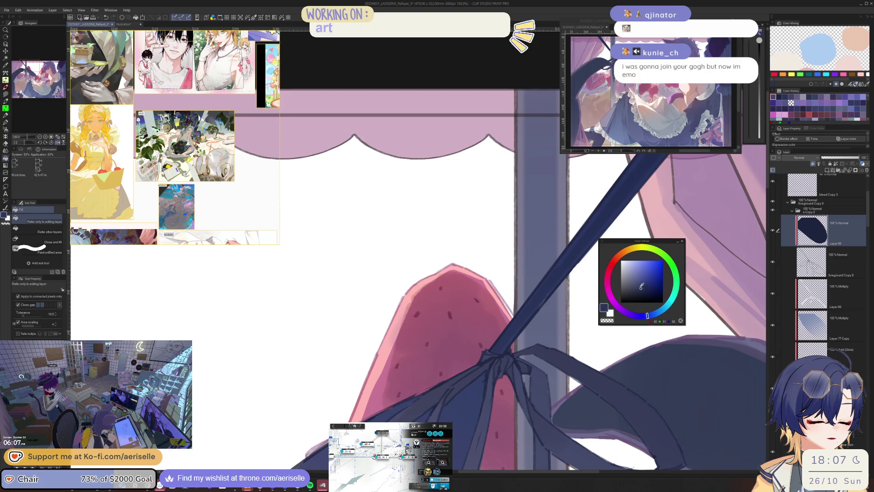
scroll(534, 369, "up", 1)
scroll(532, 368, "up", 1)
key("u")
mouse_move(533, 365)
left_mouse_down()
mouse_move(492, 347)
mouse_move(519, 388)
mouse_move(544, 385)
left_mouse_up()
scroll(546, 356, "down", 1)
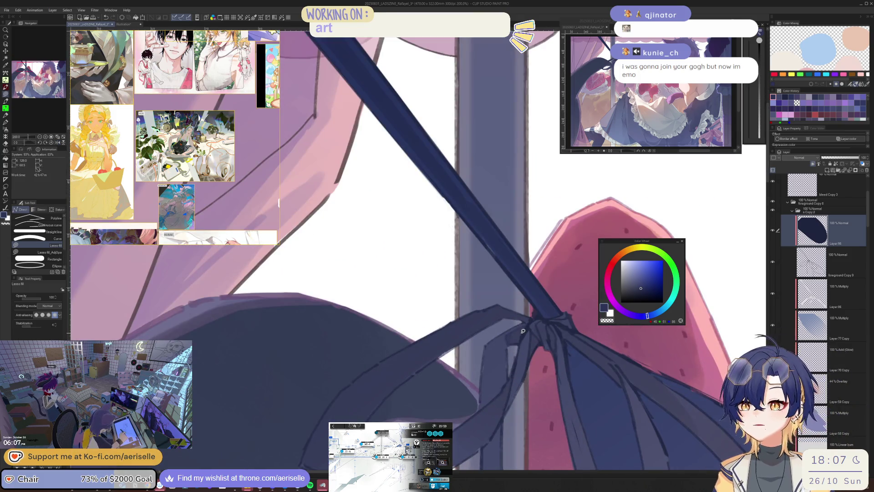
key("ctrl+s")
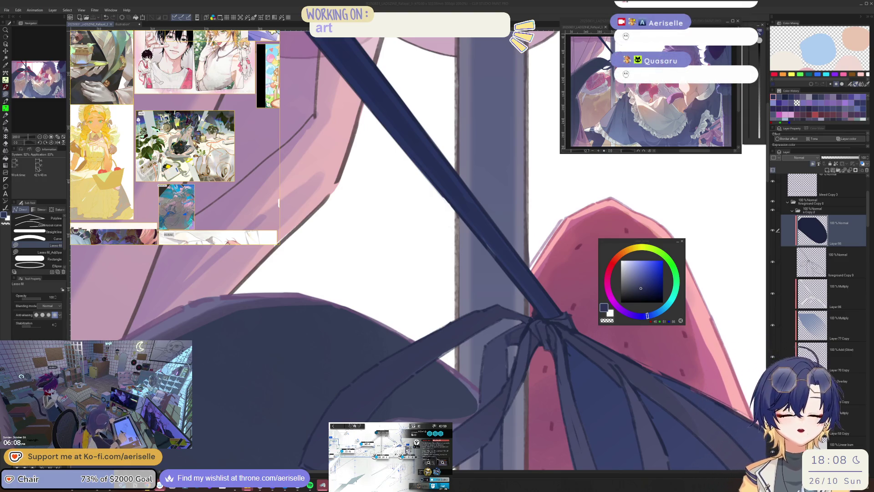
Fill the ribbon knot gaps with a bluer navy and add a navy shading shape.
left_click(645, 285)
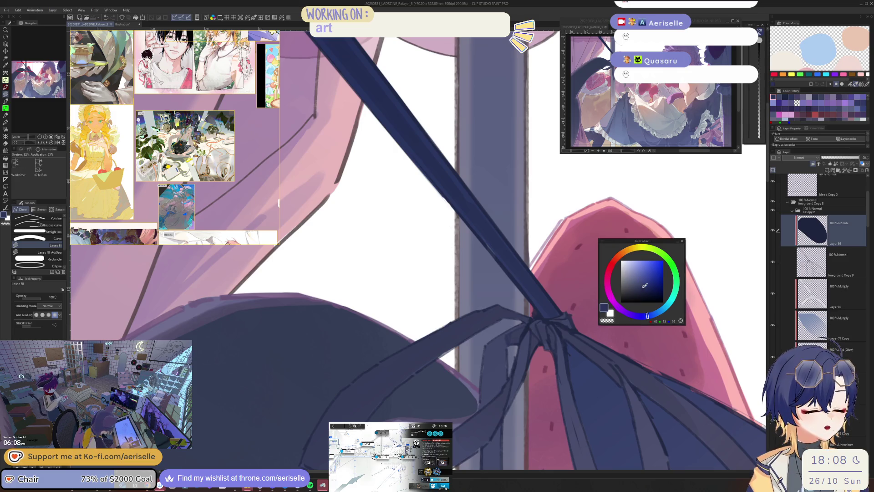
key("g")
left_click(530, 329)
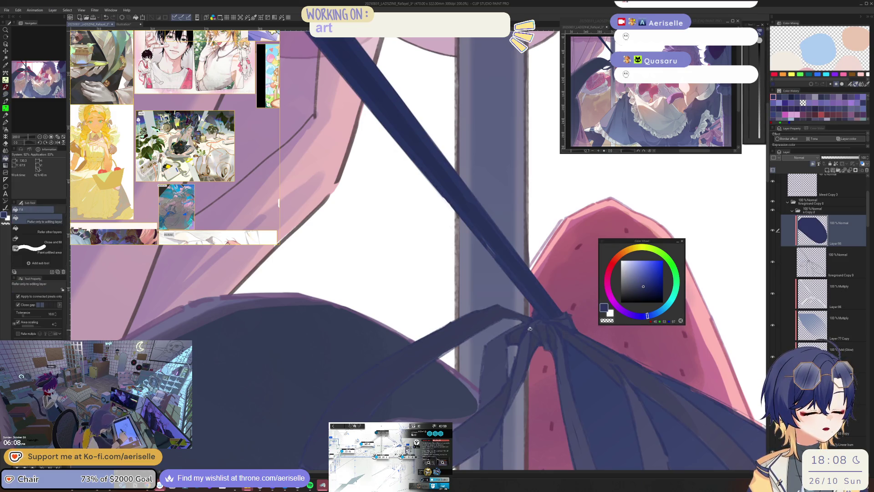
key("u")
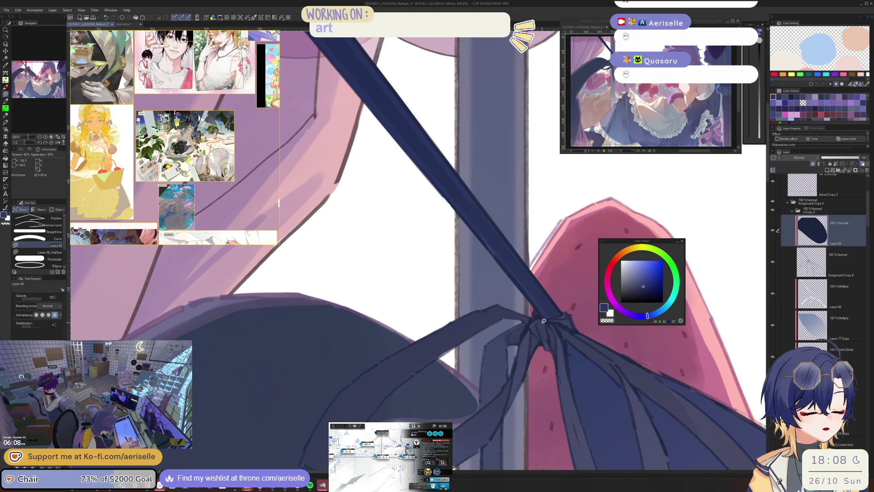
left_click(647, 287)
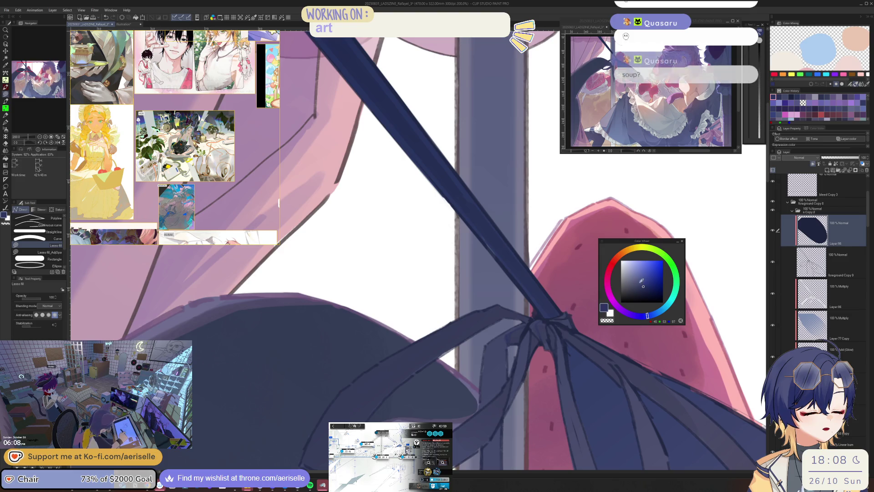
mouse_move(539, 319)
left_mouse_down()
mouse_move(552, 326)
mouse_move(531, 339)
mouse_move(524, 369)
mouse_move(541, 333)
left_mouse_up()
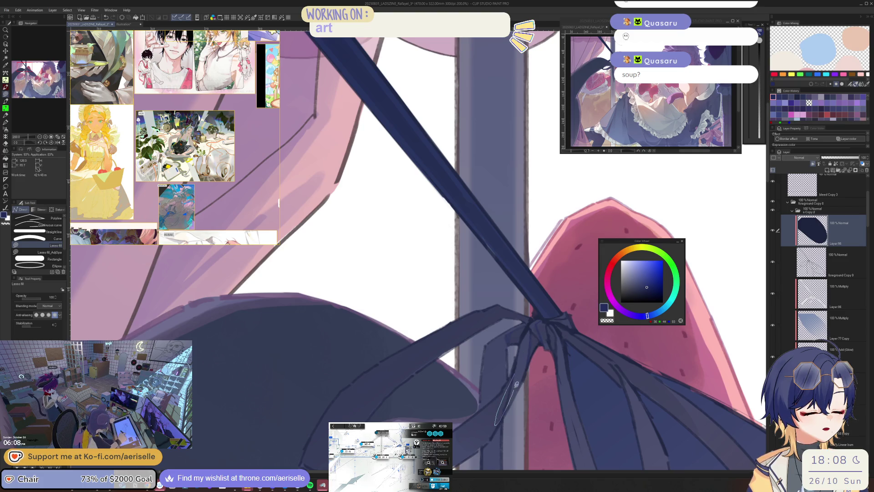
Recentre on the knot and lasso-fill another shading shape in a slightly different navy.
key("ctrl+minus")
left_click_drag(567, 365, 509, 318)
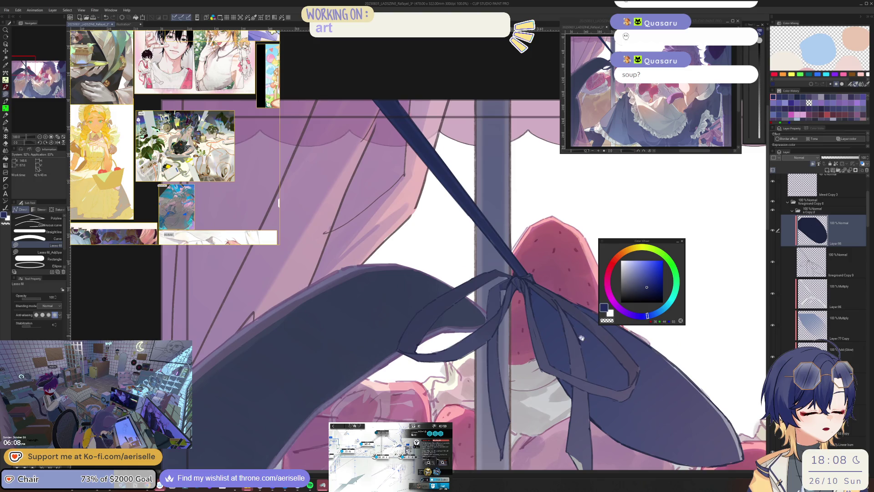
left_click_drag(764, 286, 590, 292)
key("ctrl+plus")
key("ctrl+plus")
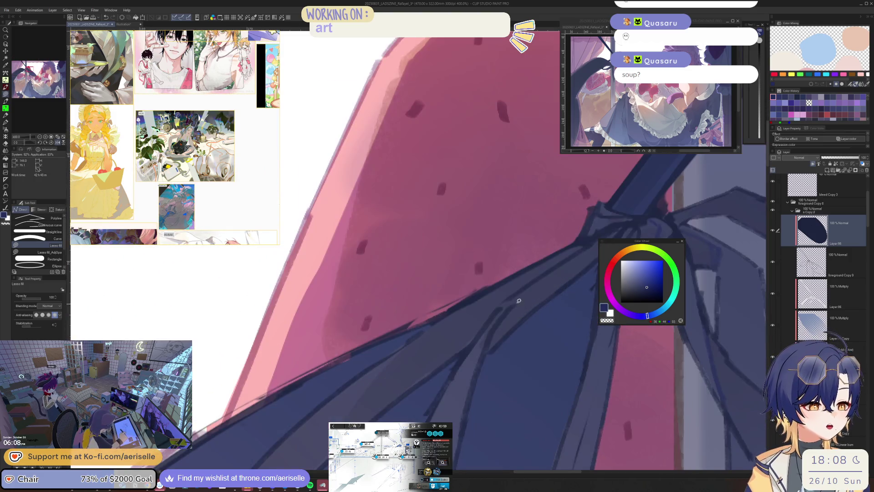
key("ctrl+minus")
key("ctrl+minus")
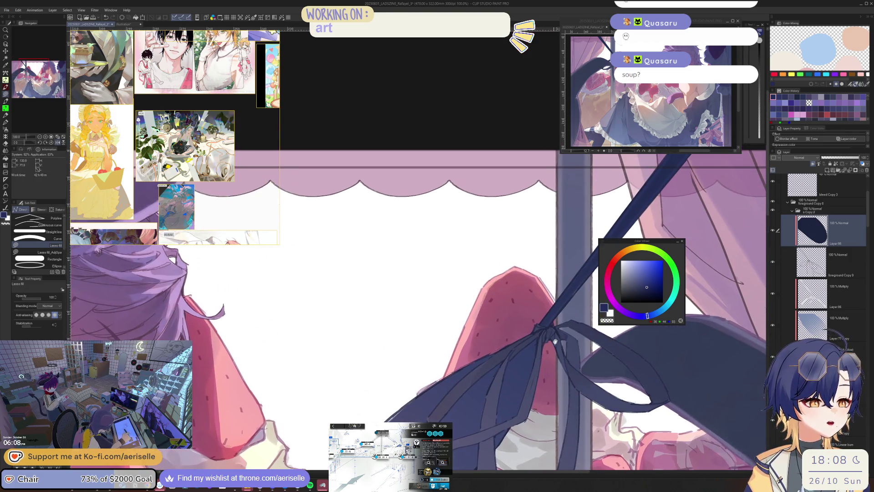
key("ctrl+plus")
left_click(637, 288)
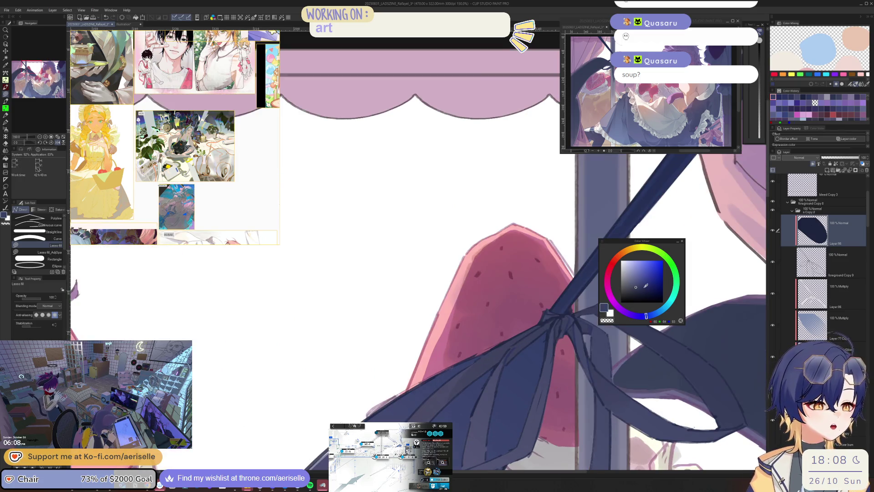
left_click(641, 288)
left_click_drag(501, 341, 561, 318)
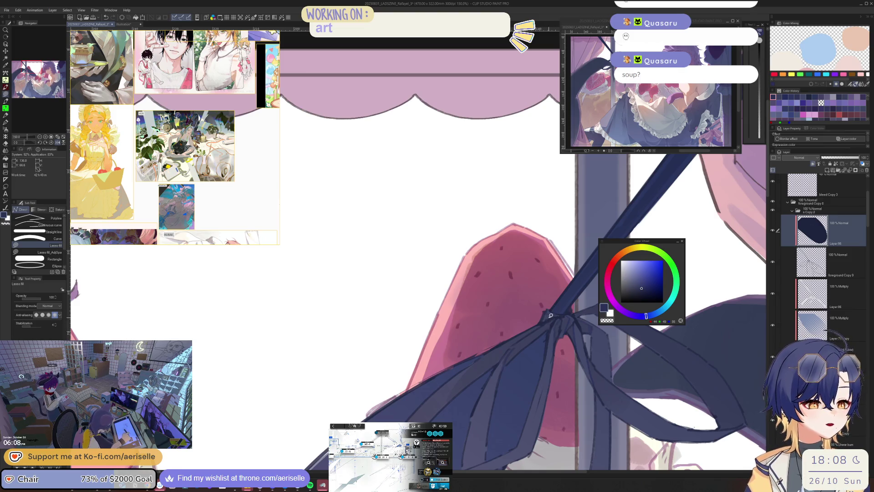
Lasso-fill a darker navy shading shape on the ribbon and save the painting.
scroll(542, 337, "down", 3)
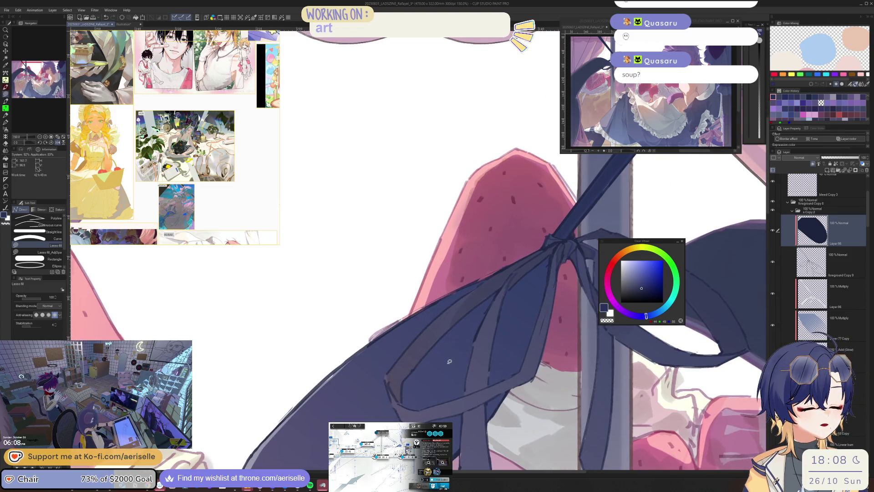
left_click(389, 380, "alt")
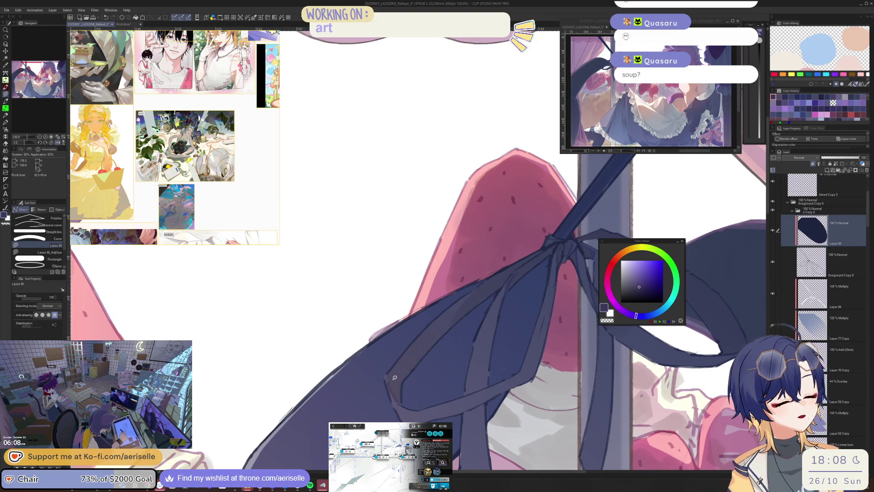
left_click(389, 384, "alt")
scroll(500, 390, "down", 3)
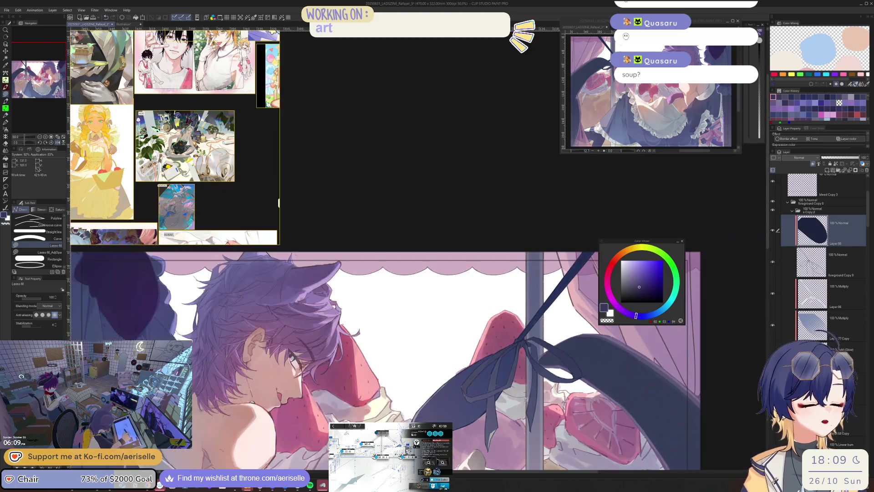
scroll(523, 347, "up", 3)
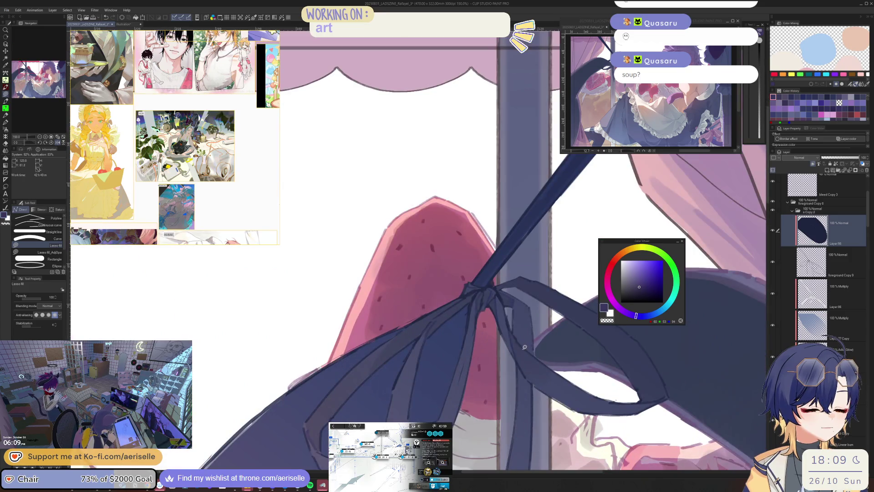
scroll(525, 347, "up", 2)
left_click(640, 283)
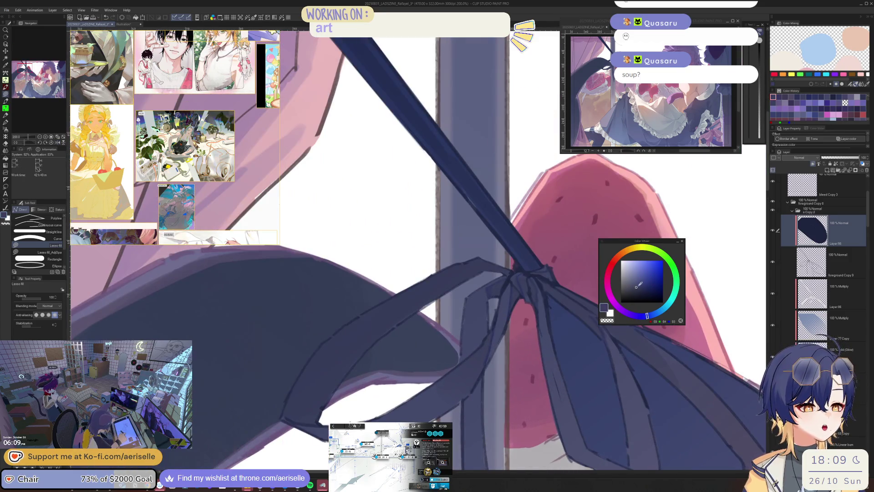
left_click(640, 287)
left_click_drag(494, 328, 503, 325)
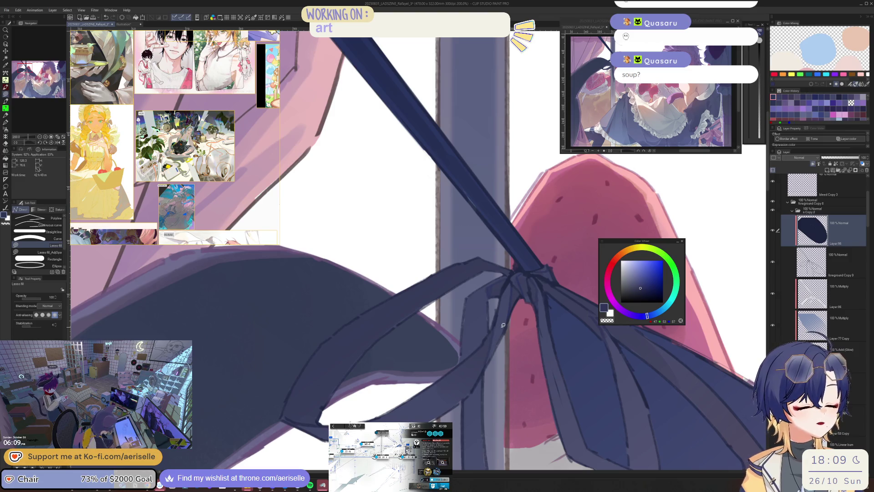
key("ctrl+s")
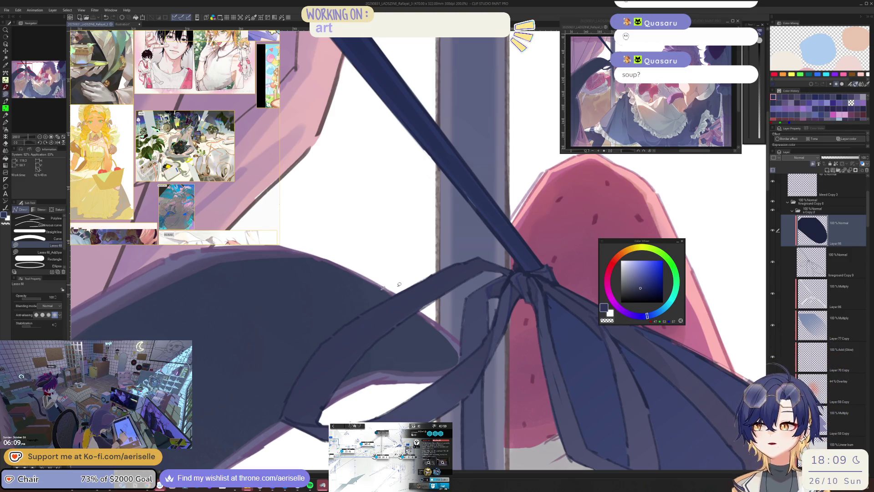
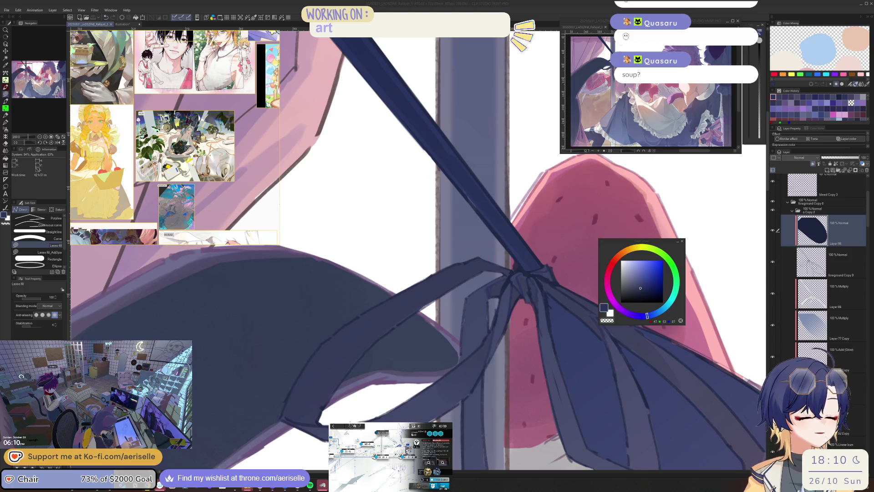
Sample a darker navy from the ribbon to use for shading the bow.
scroll(538, 288, "down", 5)
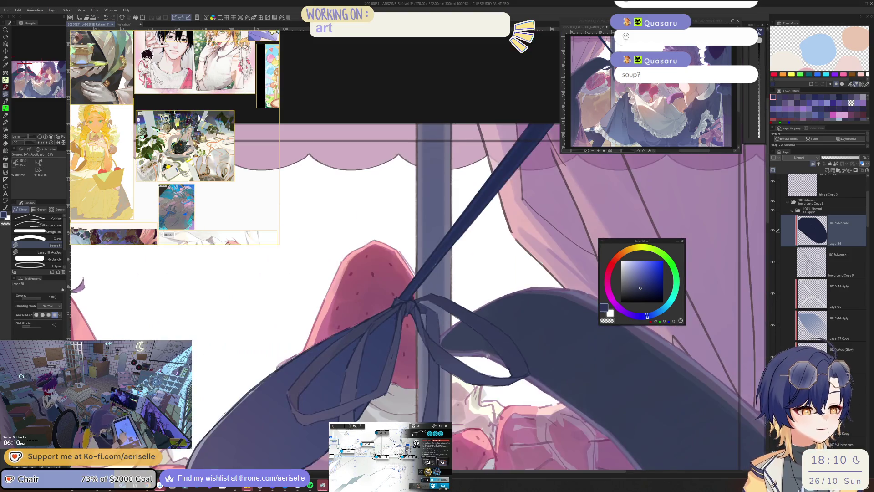
scroll(470, 402, "up", 2)
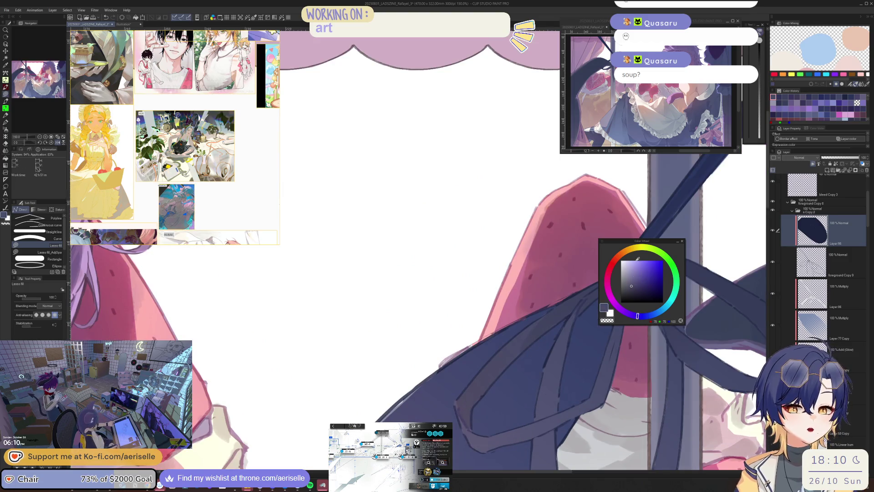
left_click_drag(638, 316, 626, 313)
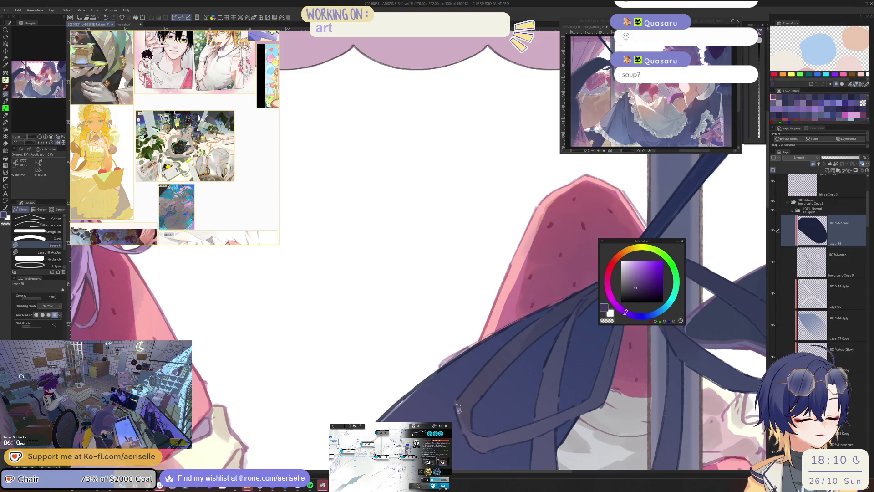
left_click_drag(558, 398, 510, 364)
scroll(510, 365, "down", 3)
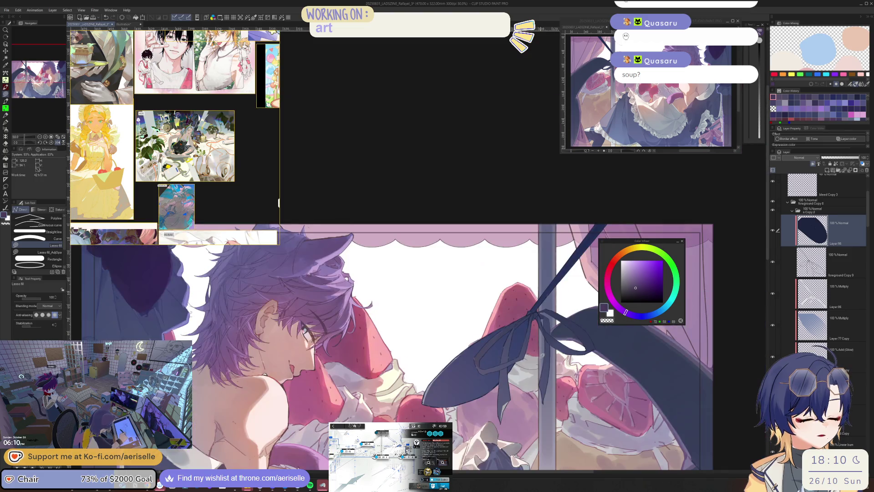
scroll(529, 342, "up", 4)
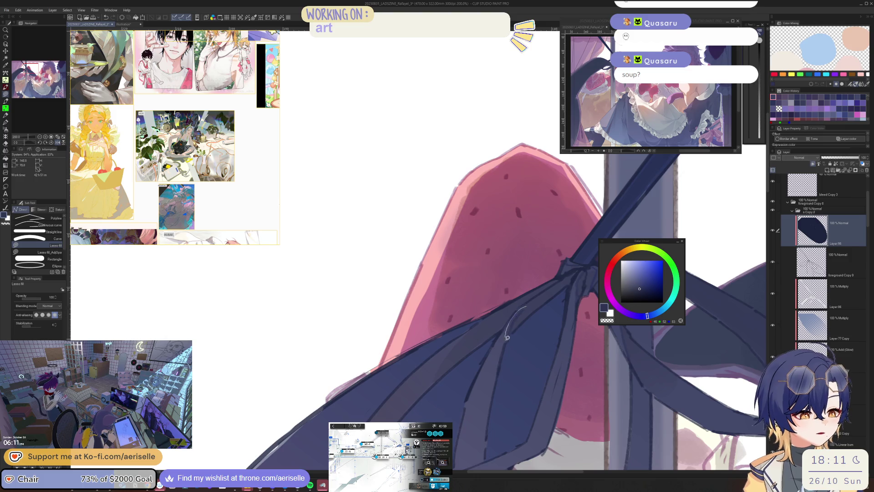
left_click(517, 321, "alt")
mouse_move(570, 275)
left_mouse_down()
mouse_move(533, 323)
mouse_move(549, 319)
mouse_move(519, 330)
mouse_move(526, 394)
mouse_move(543, 347)
mouse_move(561, 353)
mouse_move(562, 336)
mouse_move(549, 339)
mouse_move(545, 329)
mouse_move(537, 353)
mouse_move(547, 319)
mouse_move(581, 347)
mouse_move(583, 330)
mouse_move(592, 335)
mouse_move(535, 331)
left_mouse_up()
left_click(530, 315, "alt")
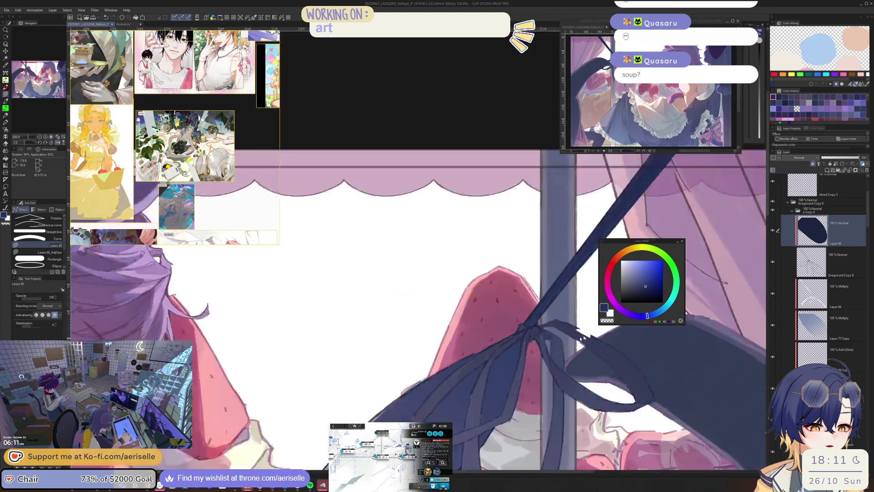
Lasso-fill a dark navy shadow shape across the bow knot.
scroll(524, 339, "down", 4)
scroll(551, 339, "up", 2)
mouse_move(507, 327)
left_mouse_down()
mouse_move(546, 360)
mouse_move(522, 337)
mouse_move(532, 371)
mouse_move(522, 376)
mouse_move(621, 358)
left_mouse_up()
scroll(592, 355, "up", 2)
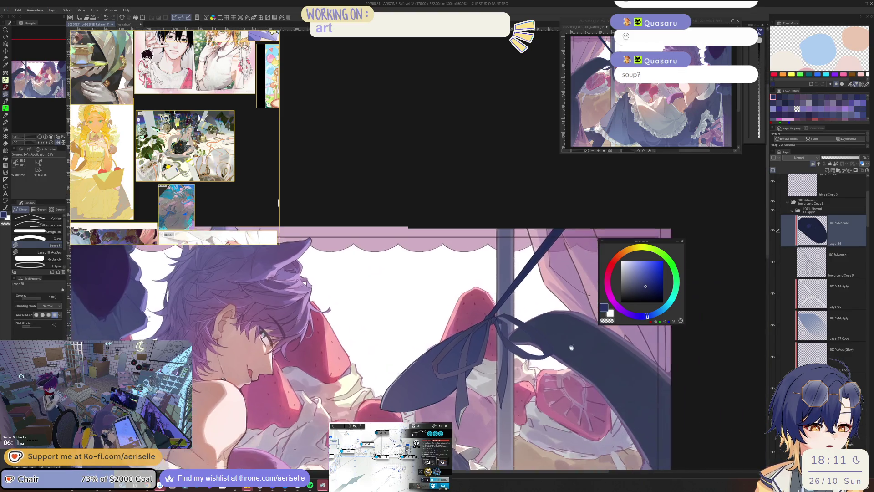
Darken and desaturate the lasso-selected bow knot (Luminosity -15, Saturation -6).
key("m")
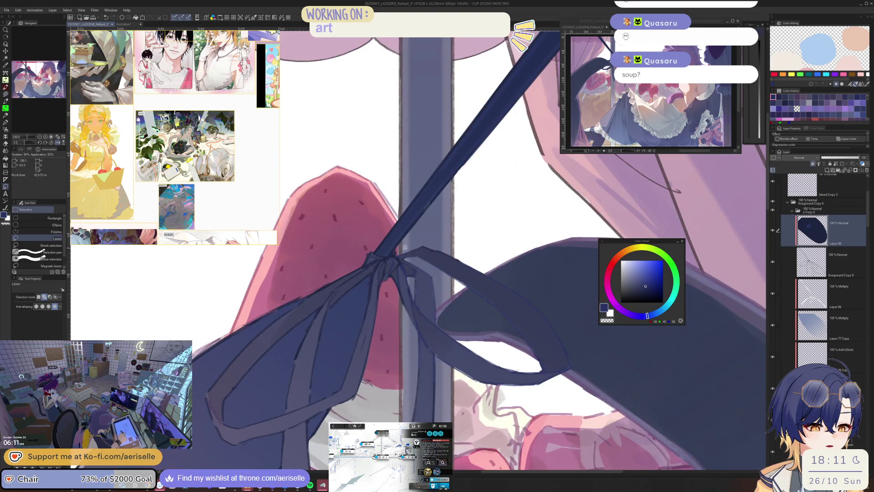
mouse_move(400, 249)
left_mouse_down()
mouse_move(418, 340)
mouse_move(521, 248)
left_mouse_up()
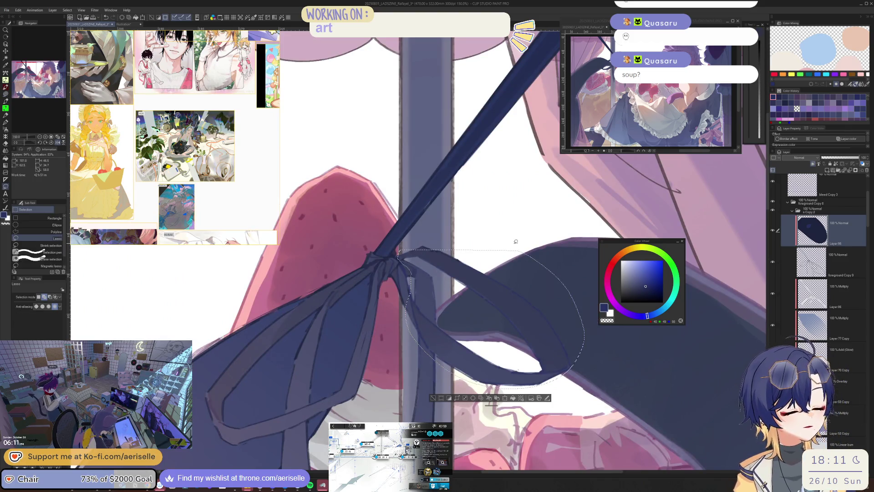
key("ctrl+u")
left_click_drag(618, 338, 619, 324)
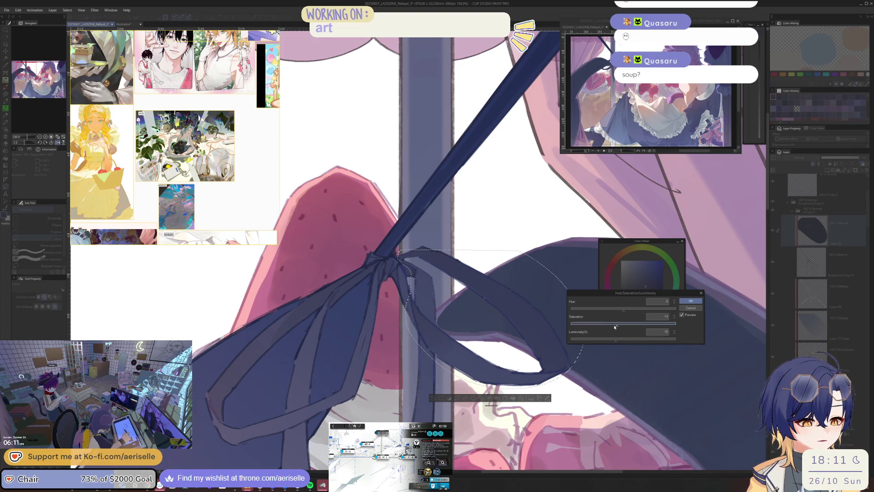
left_click(691, 301)
key("ctrl+d")
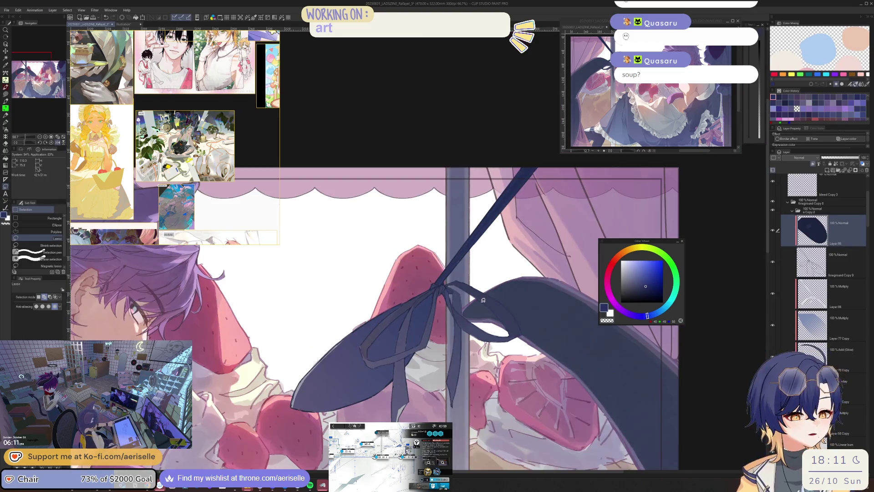
Raise the saturation of one selected ribbon-tail strip to 5.
scroll(456, 353, "up", 1)
left_click(635, 284)
left_click(639, 288)
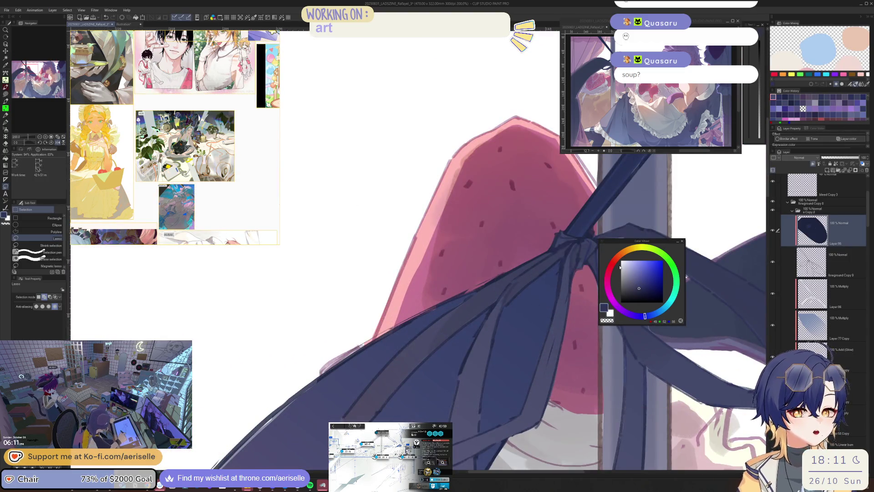
key("u")
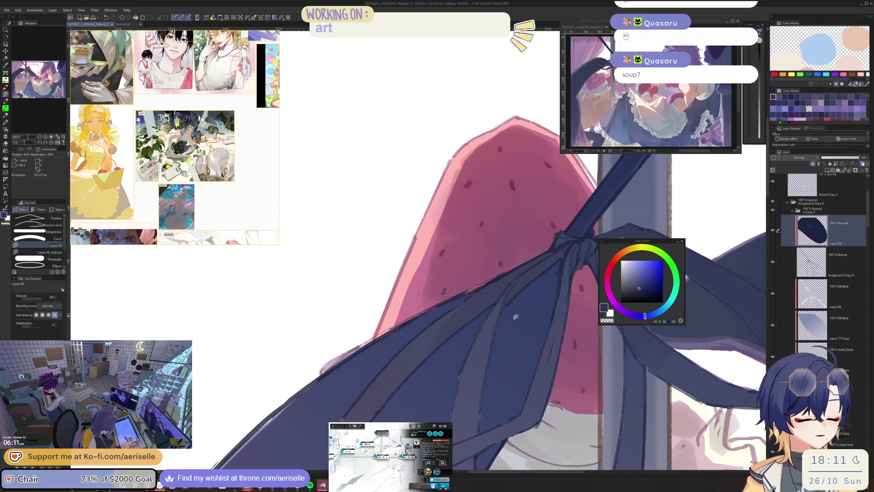
key("m")
mouse_move(501, 304)
left_mouse_down()
mouse_move(444, 410)
mouse_move(505, 307)
left_mouse_up()
key("ctrl+u")
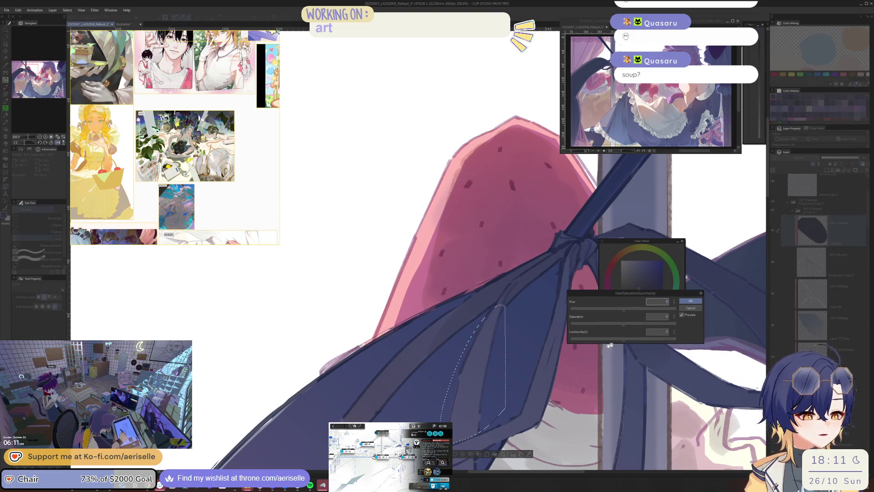
left_click_drag(623, 325, 622, 339)
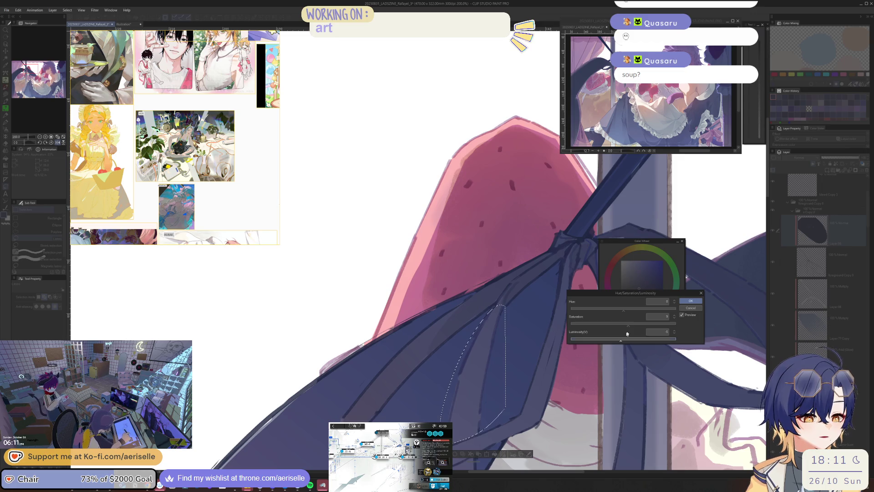
left_click(691, 301)
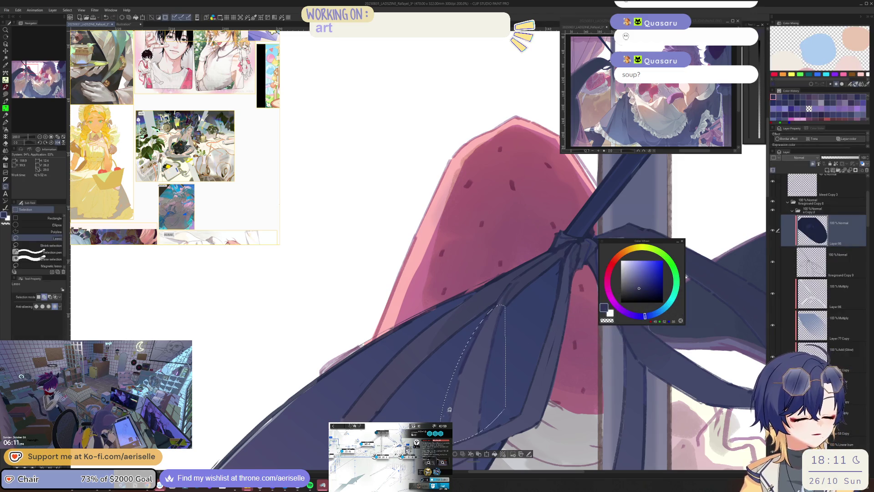
key("u")
scroll(456, 394, "up", 1)
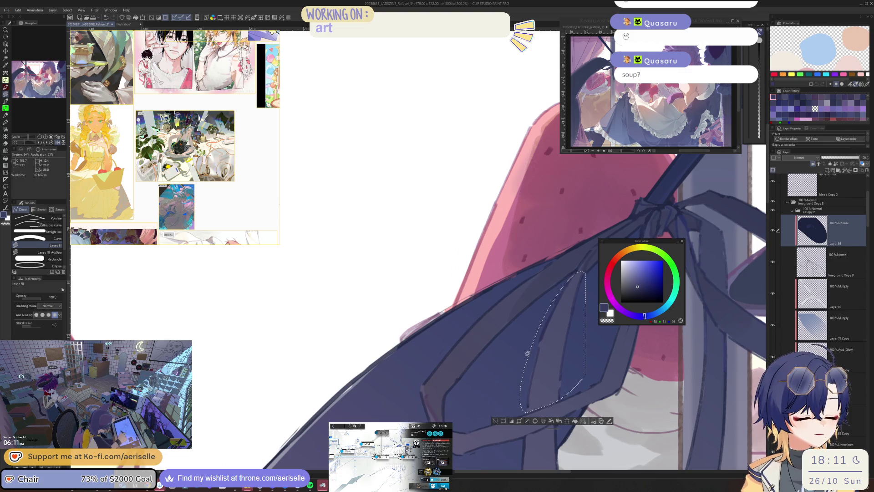
Pick a dark purple from the artwork and lasso-select the area around the bow loop.
key("ctrl+d")
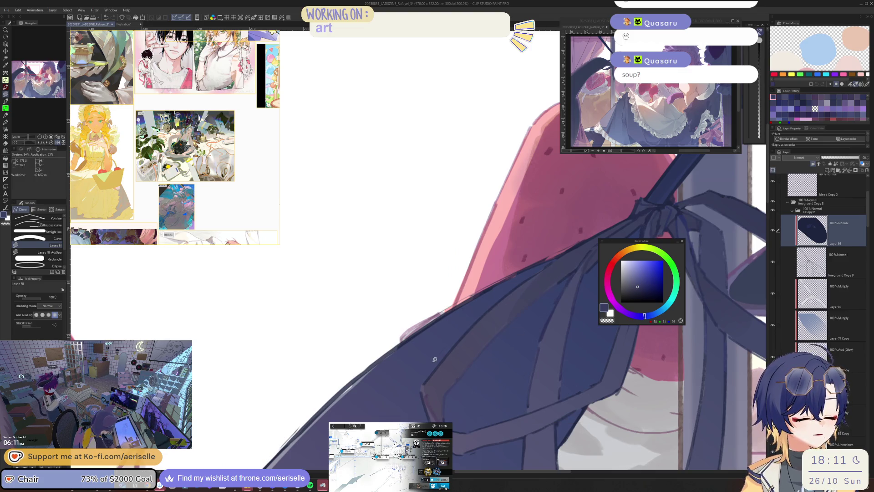
scroll(545, 275, "down", 4)
scroll(585, 343, "up", 1)
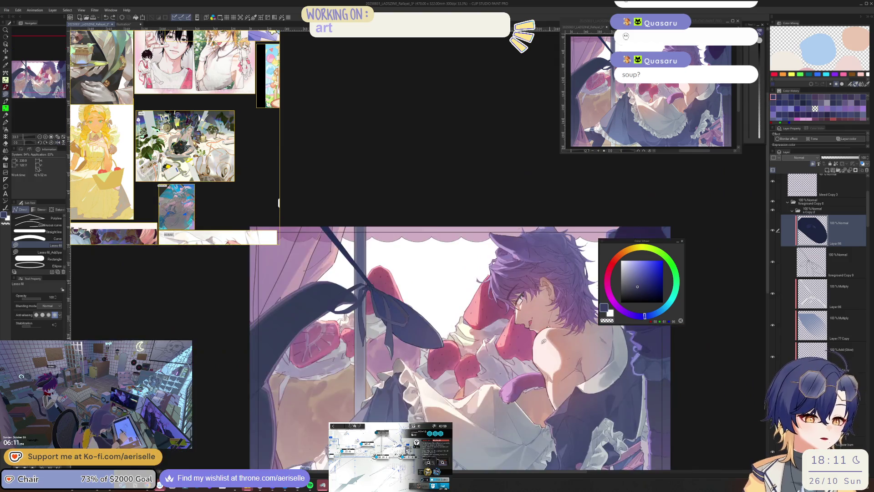
scroll(481, 343, "up", 7)
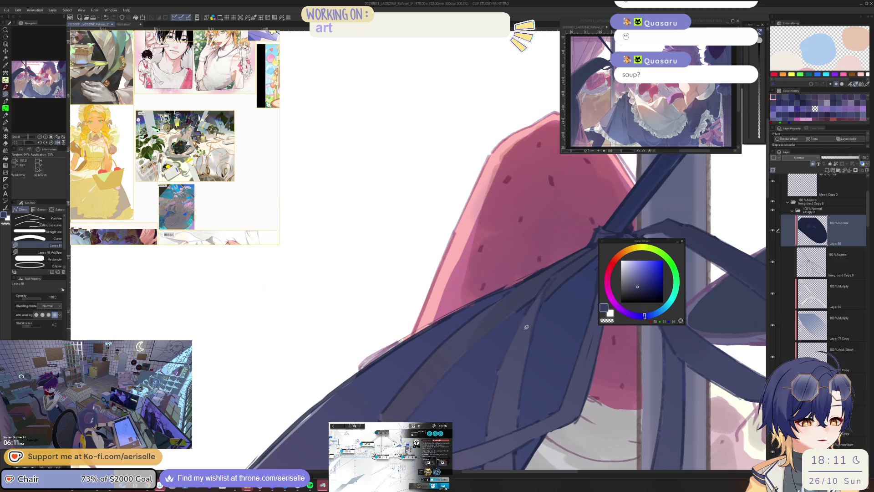
scroll(519, 346, "down", 5)
scroll(579, 373, "up", 5)
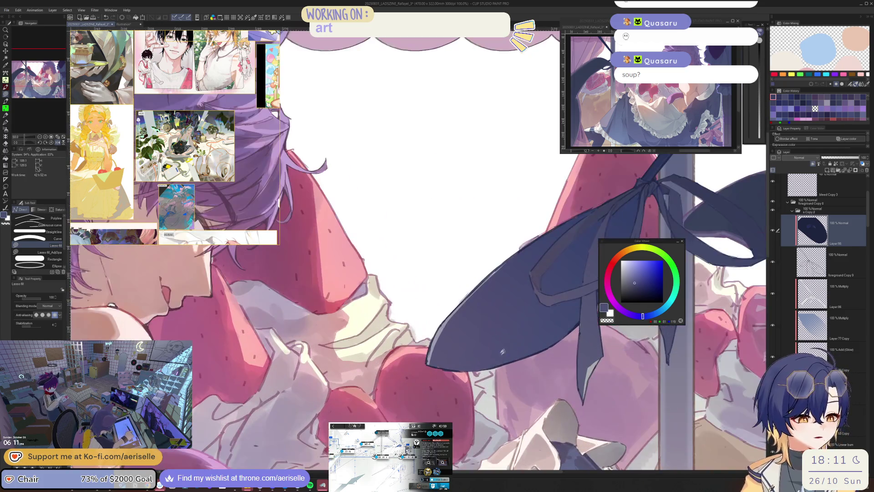
left_click(504, 353, "alt")
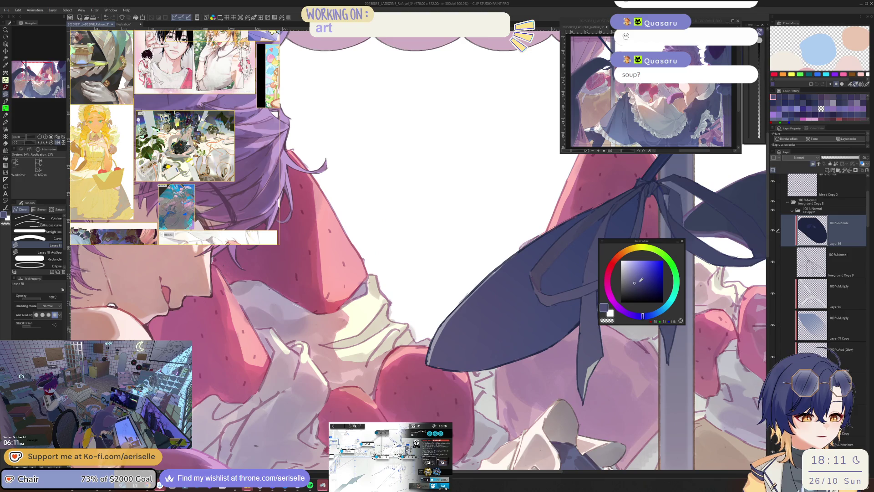
key("m")
mouse_move(475, 264)
left_mouse_down()
mouse_move(469, 403)
mouse_move(580, 322)
mouse_move(548, 236)
mouse_move(563, 223)
left_mouse_up()
key("g")
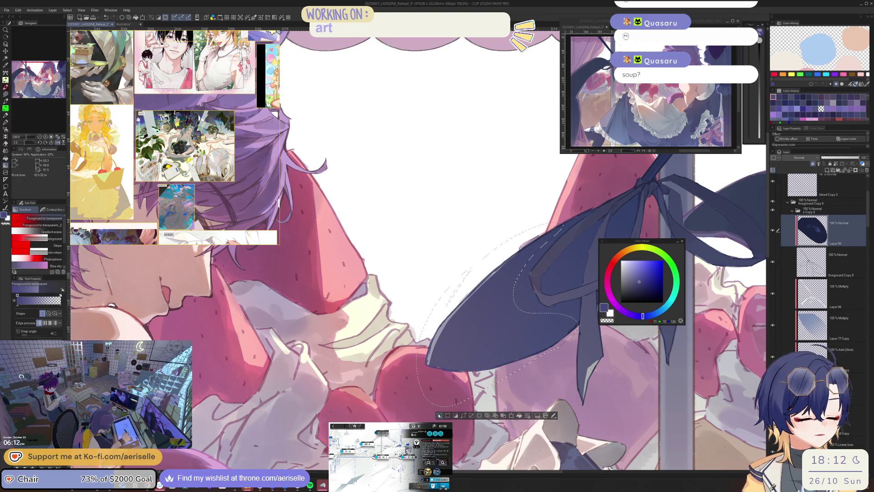
Lasso-fill the ribbon loop's left edge in a muted blue-purple, then zoom out.
scroll(418, 251, "down", 5)
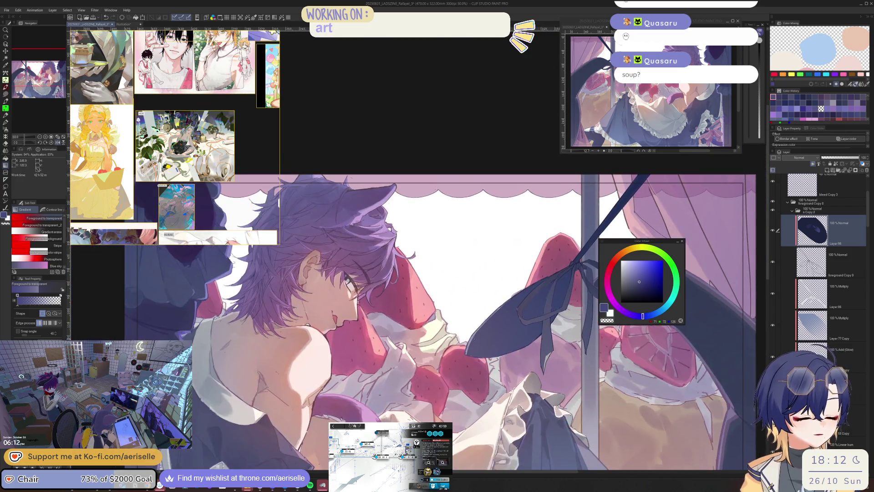
scroll(450, 371, "up", 8)
left_click(632, 274)
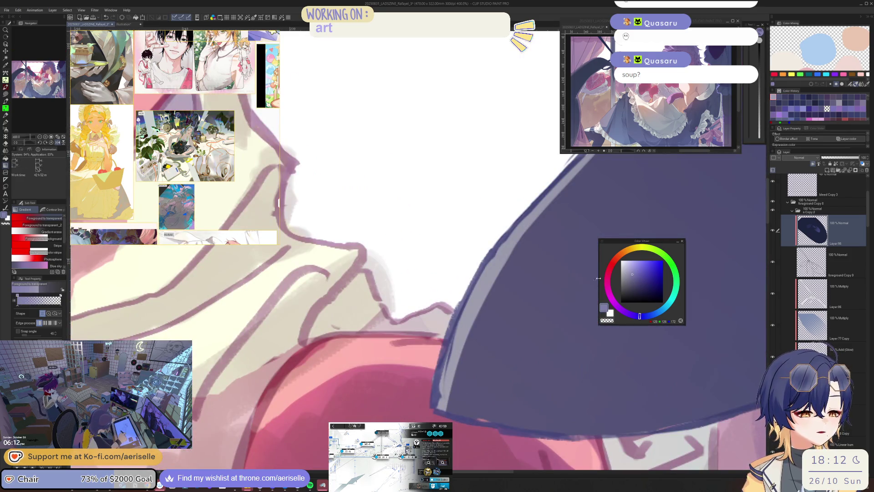
key("u")
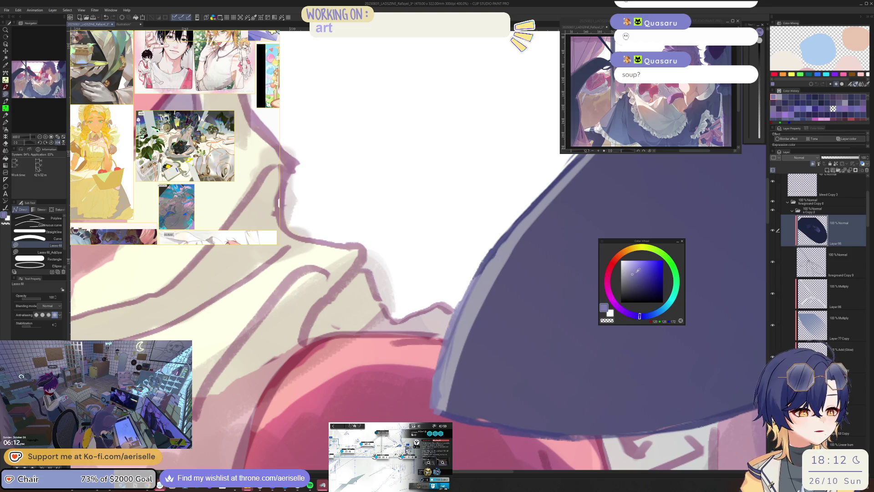
left_click(638, 275)
mouse_move(507, 224)
left_mouse_down()
mouse_move(423, 392)
mouse_move(505, 248)
mouse_move(506, 225)
mouse_move(476, 356)
mouse_move(435, 365)
mouse_move(622, 182)
mouse_move(455, 351)
left_mouse_up()
scroll(456, 350, "down", 2)
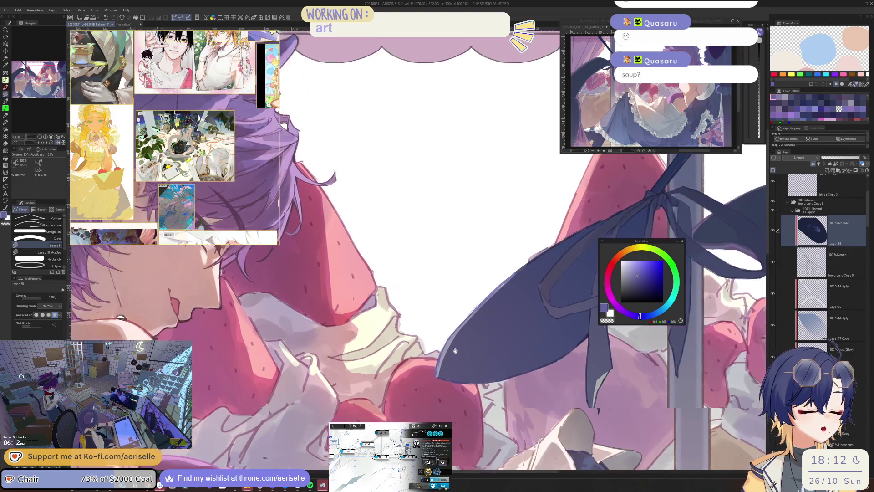
scroll(455, 351, "down", 3)
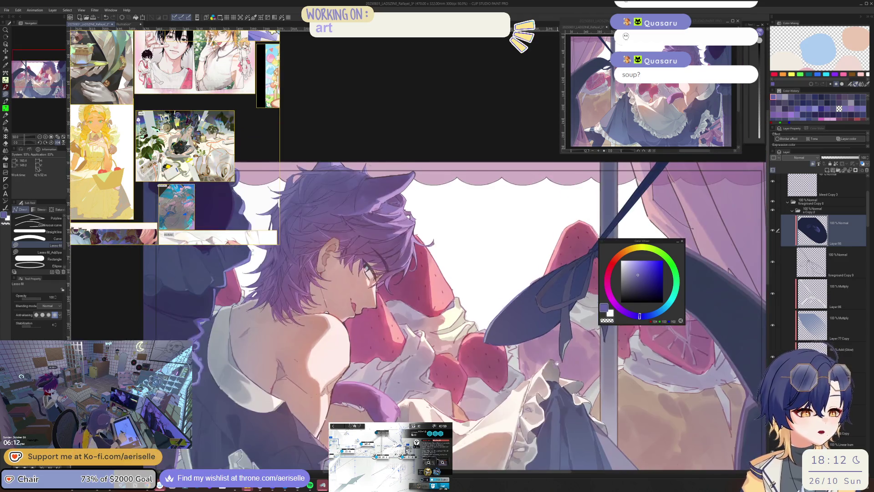
scroll(556, 363, "up", 2)
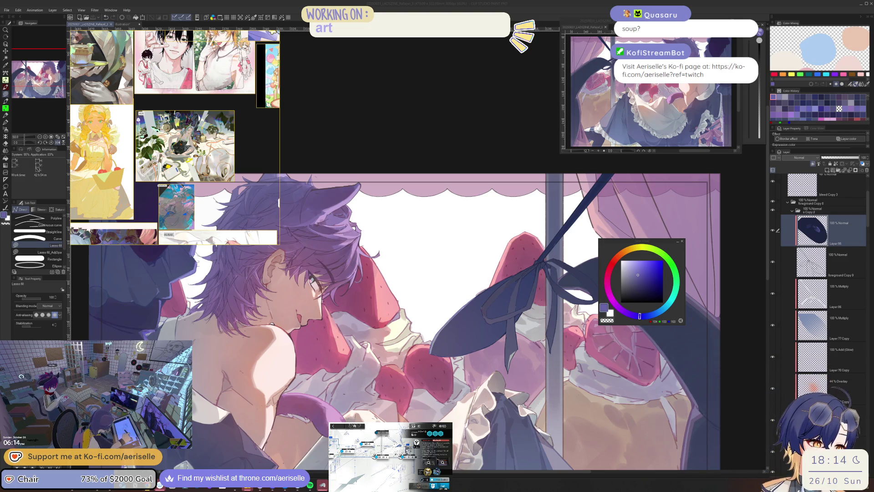
Extend the navy bow loop to the right of the window pole.
left_click_drag(638, 241, 553, 352)
left_click_drag(565, 262, 606, 297)
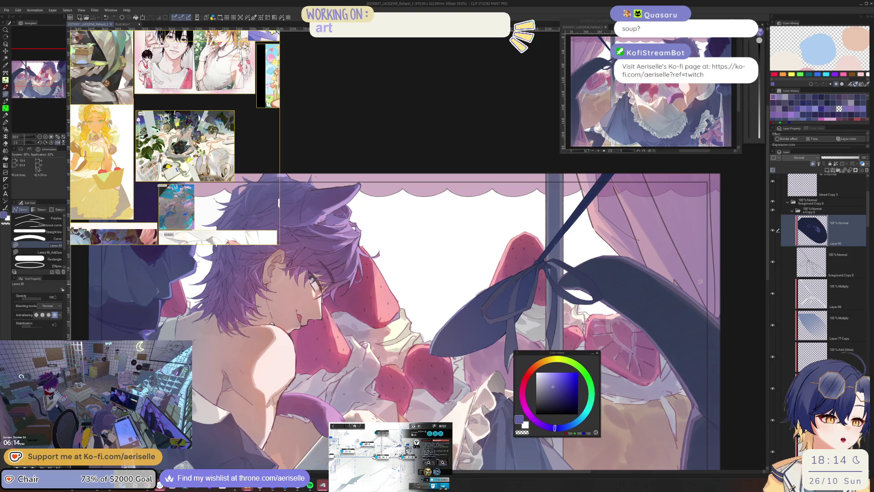
scroll(703, 281, "up", 4)
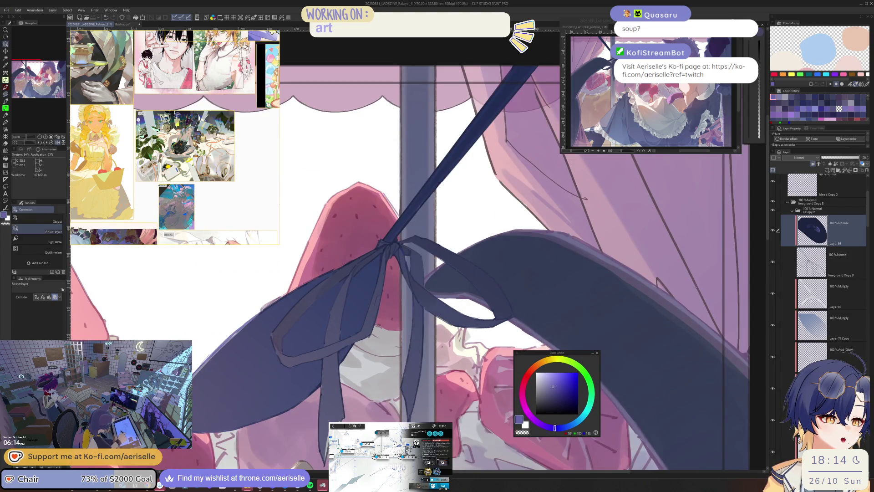
scroll(826, 255, "down", 5)
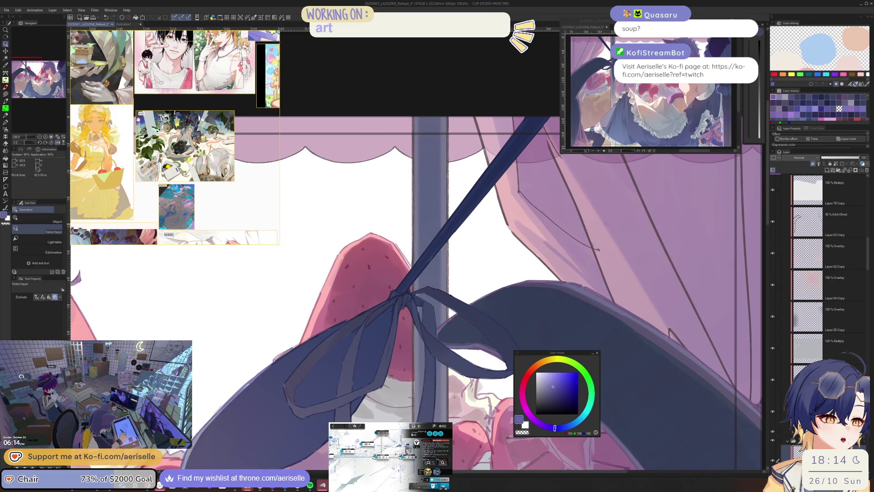
scroll(625, 227, "up", 1)
Try muted pink-purple and darker purple colours, settling on a slightly bluer dark purple.
left_click(624, 228, "alt")
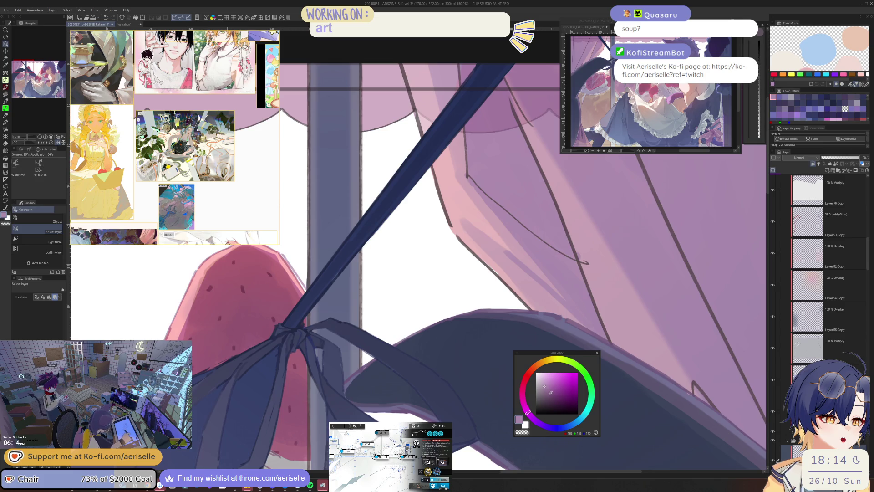
left_click(550, 396)
key("g")
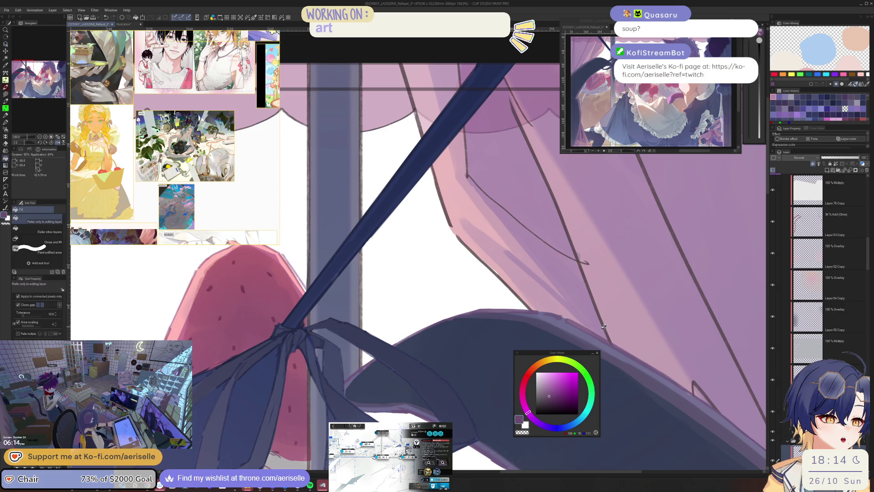
scroll(604, 327, "down", 4)
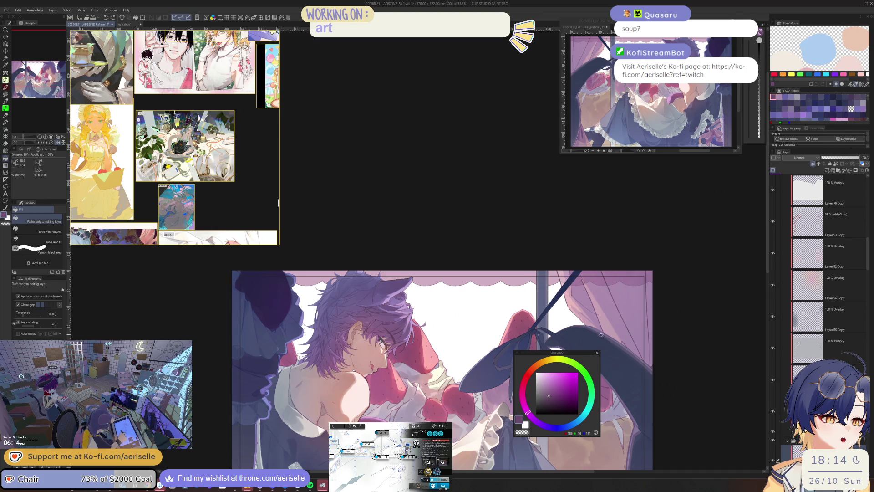
key("u")
left_click_drag(690, 390, 645, 211)
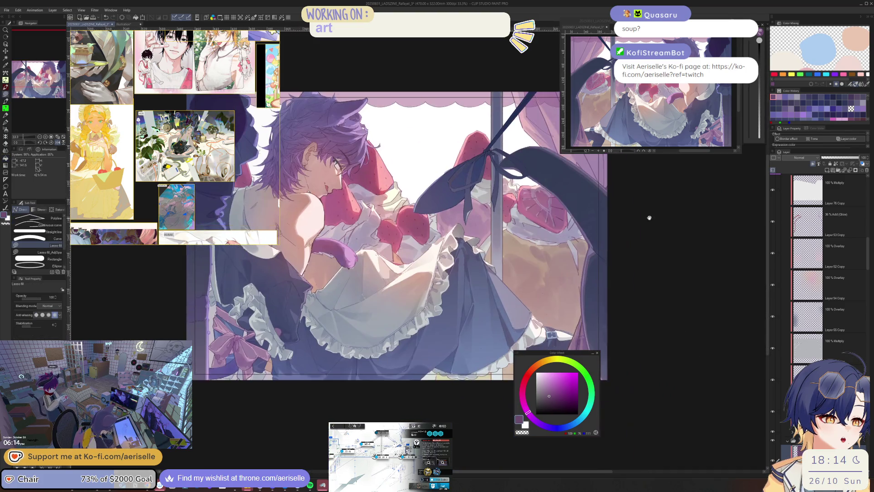
left_click_drag(556, 353, 670, 296)
mouse_move(601, 281)
left_mouse_down()
mouse_move(655, 380)
mouse_move(628, 401)
left_mouse_up()
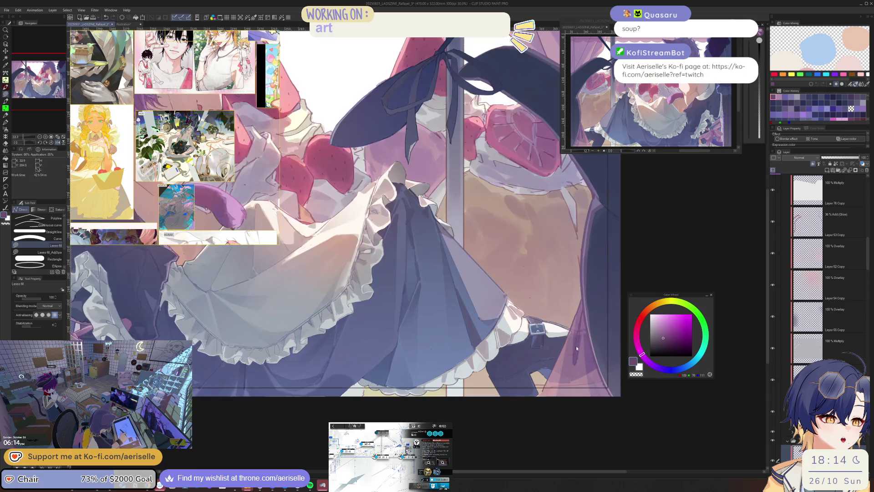
scroll(577, 346, "up", 3)
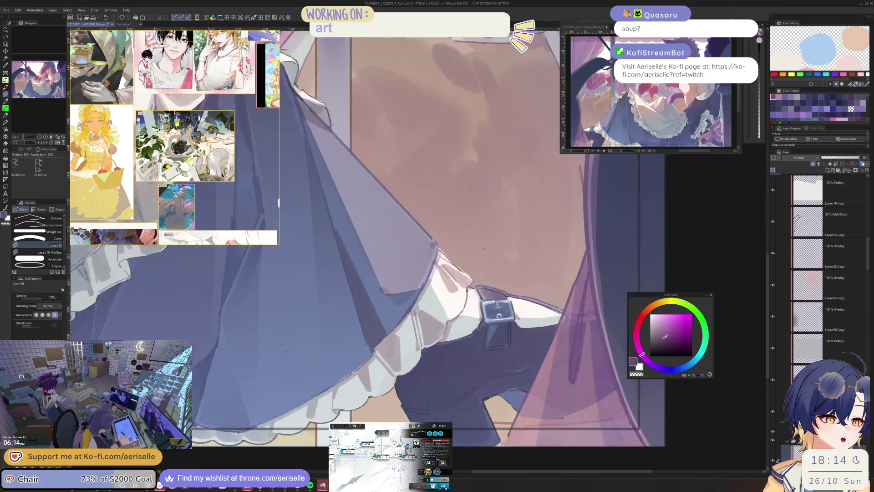
left_click(596, 331, "alt")
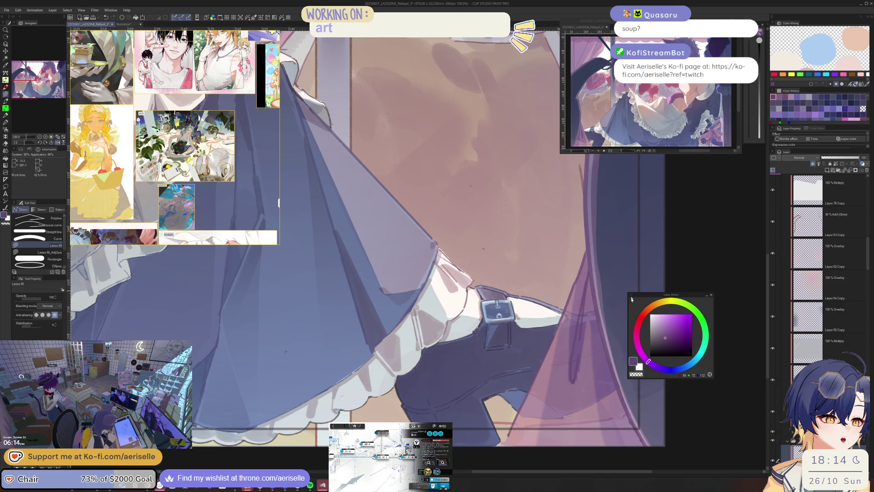
scroll(587, 328, "up", 3)
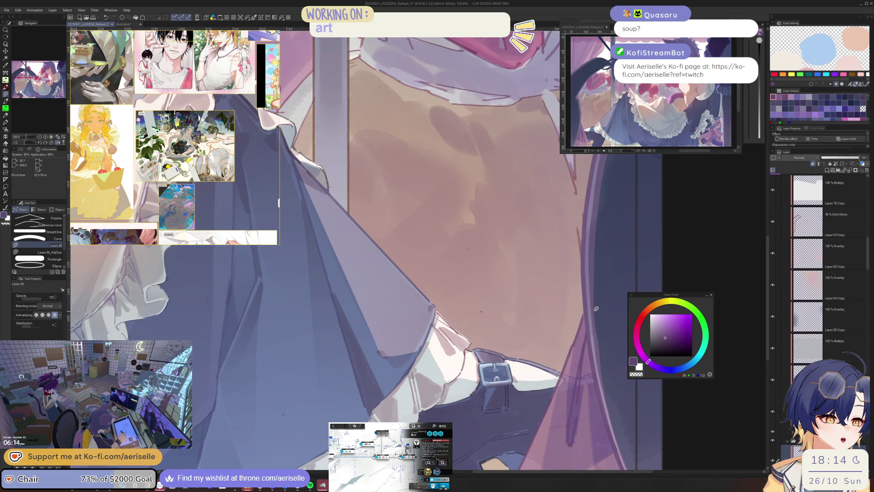
scroll(585, 336, "down", 2)
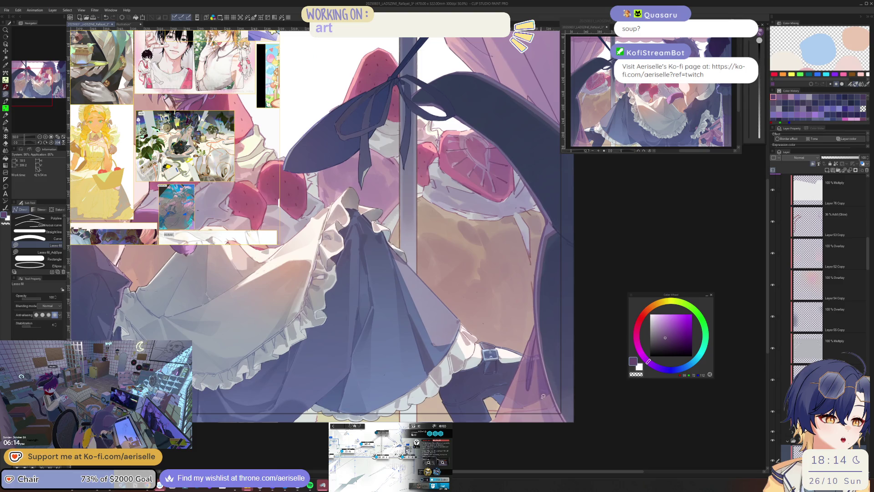
Fill a light pink patch beside the stocking buckle.
left_click(544, 396, "alt")
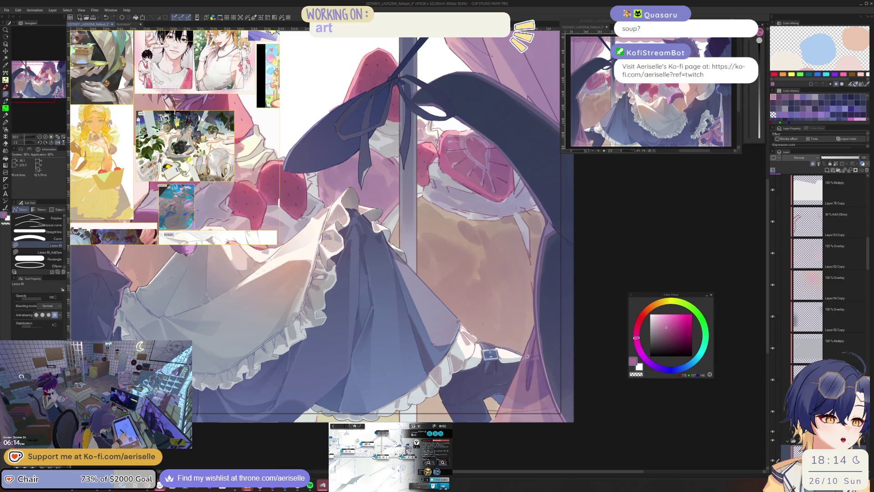
mouse_move(527, 354)
left_mouse_down()
mouse_move(503, 391)
mouse_move(523, 359)
left_mouse_up()
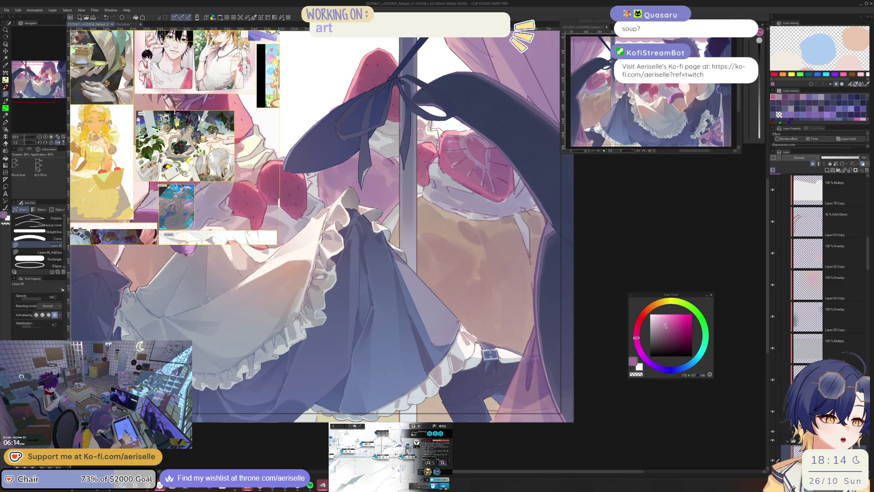
left_click(505, 380, "alt")
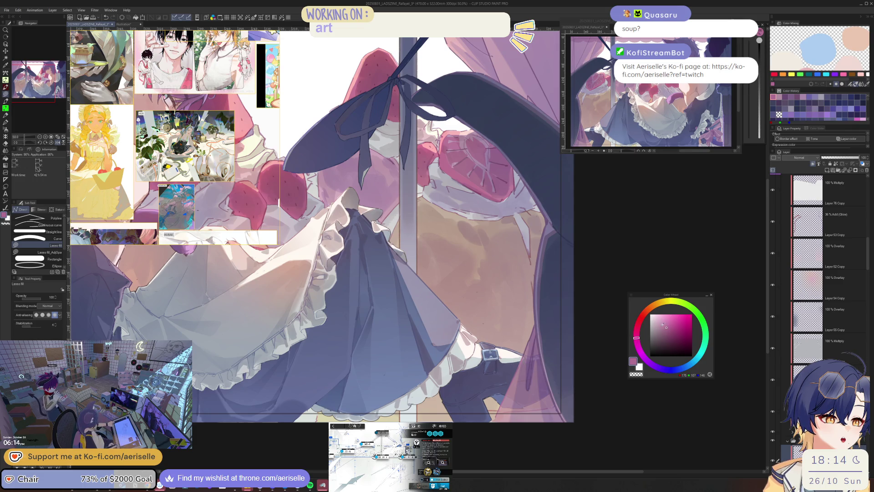
left_click_drag(521, 359, 501, 410)
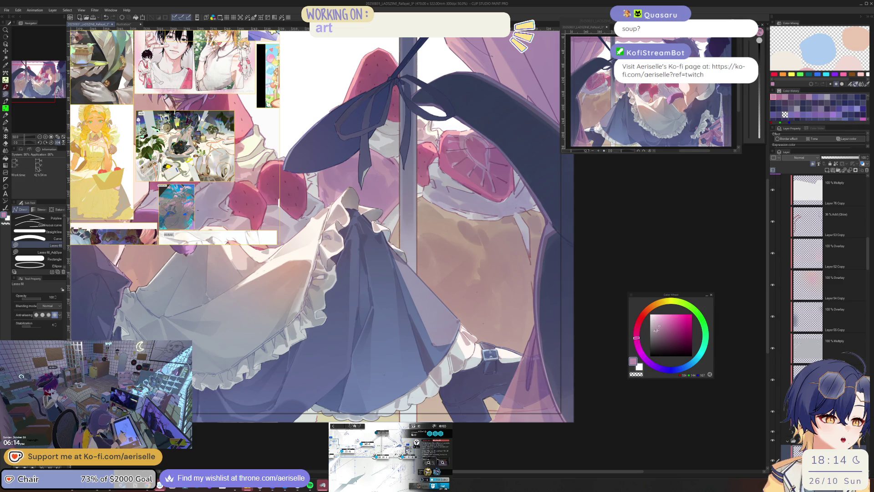
Mirror the canvas horizontally and adjust the zoom to check the composition.
key("ctrl+minus")
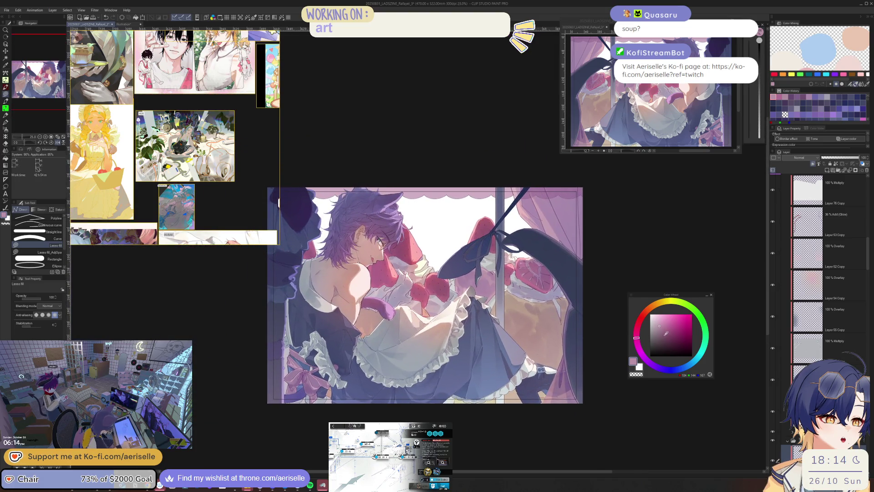
key("ctrl+plus")
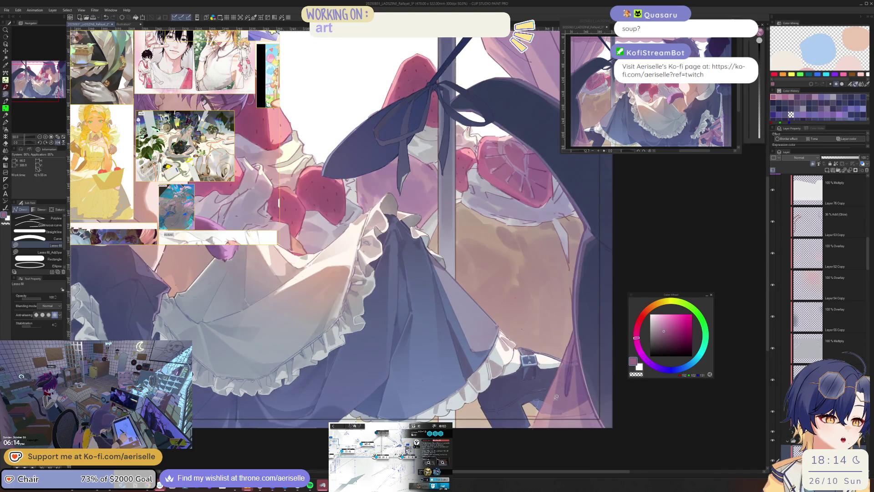
key("h")
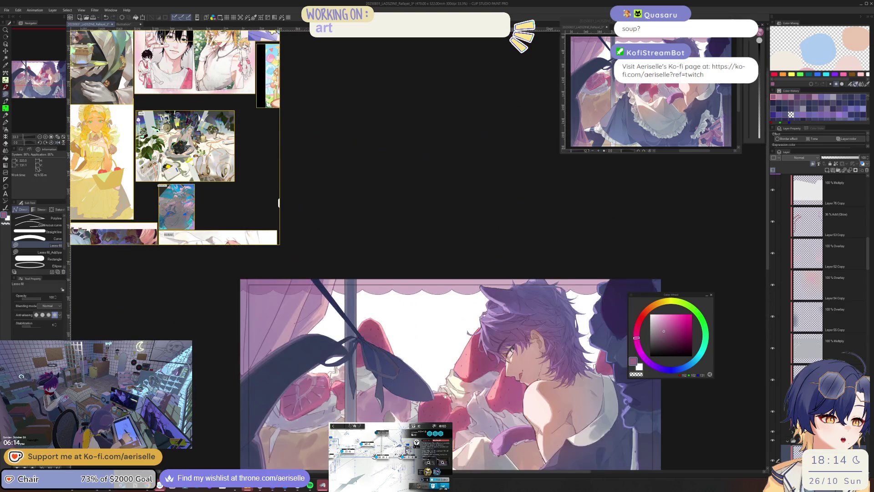
key("ctrl+alt+0")
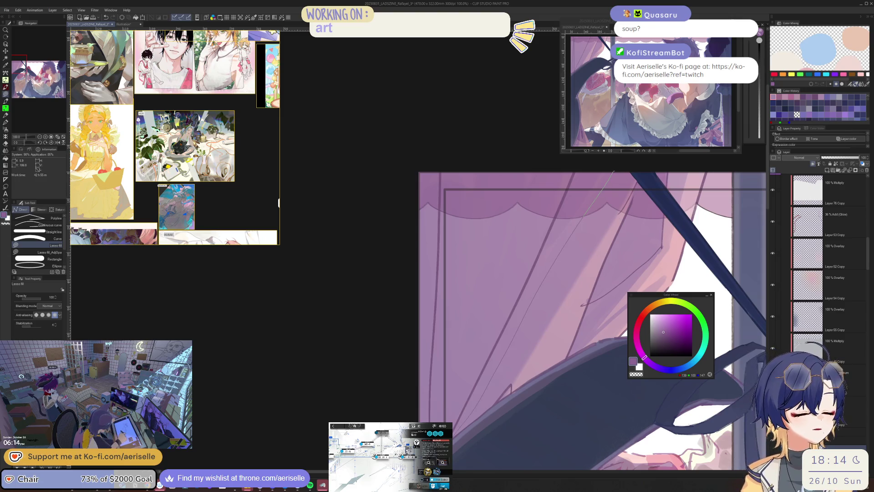
Add three more lasso-filled shading strokes across the pink curtain.
left_click_drag(588, 293, 538, 274)
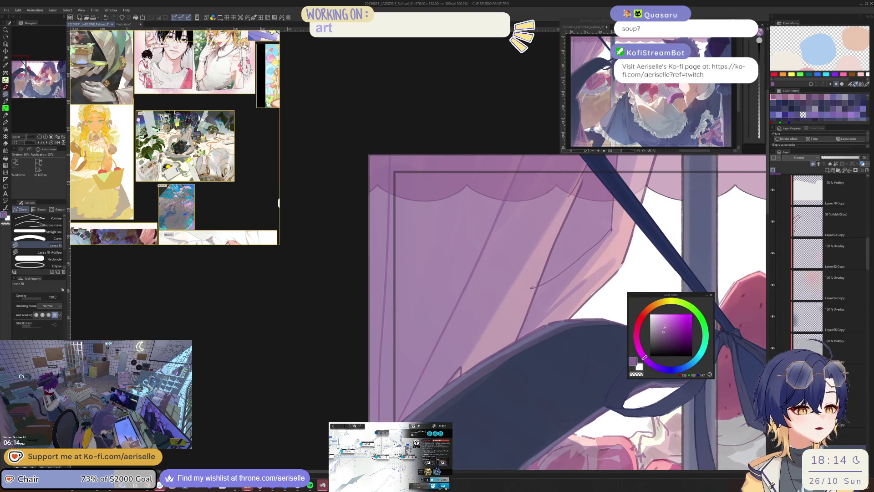
left_click_drag(541, 154, 457, 115)
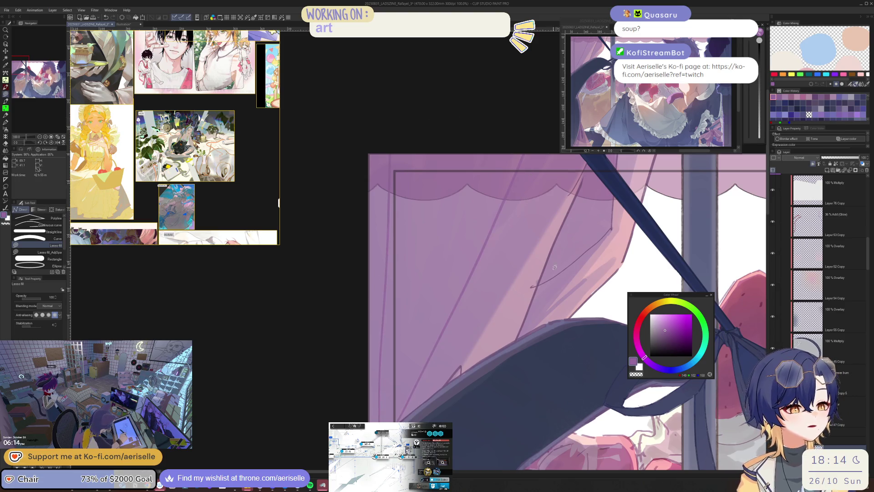
left_click_drag(604, 238, 592, 232)
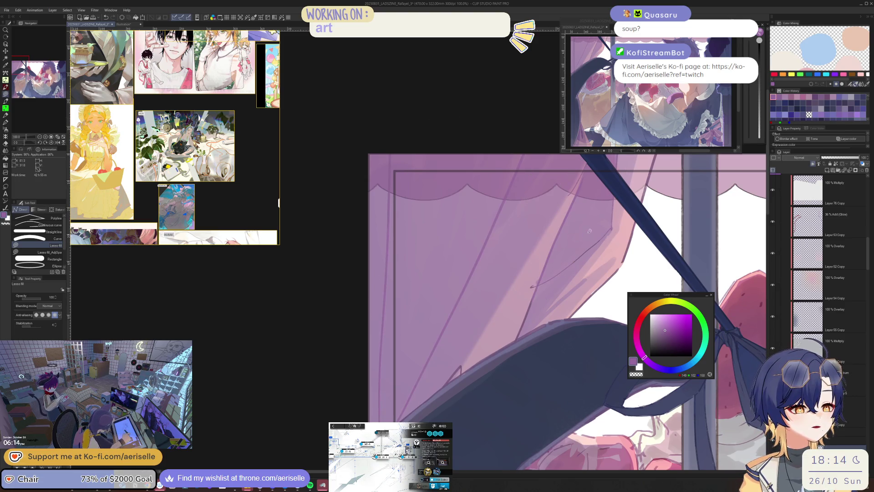
left_click_drag(545, 267, 516, 338)
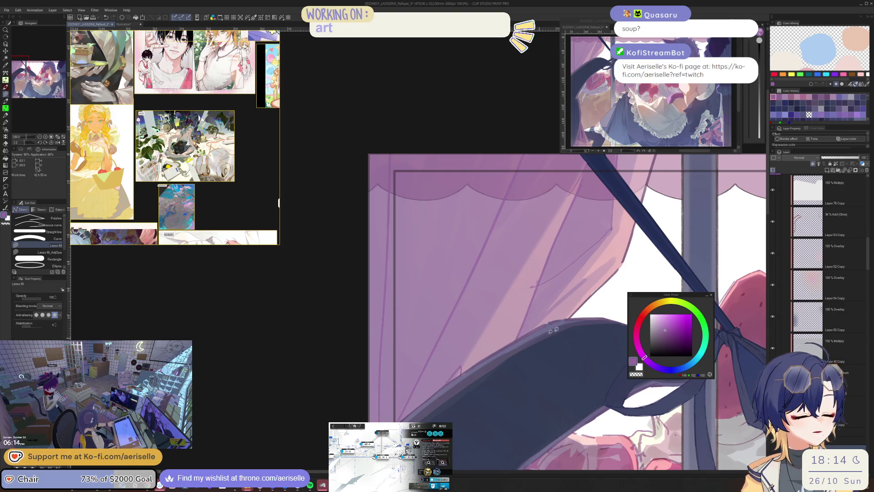
scroll(535, 351, "down", 4)
Flip the canvas horizontally, flip it back, and return to 100% zoom.
key("h")
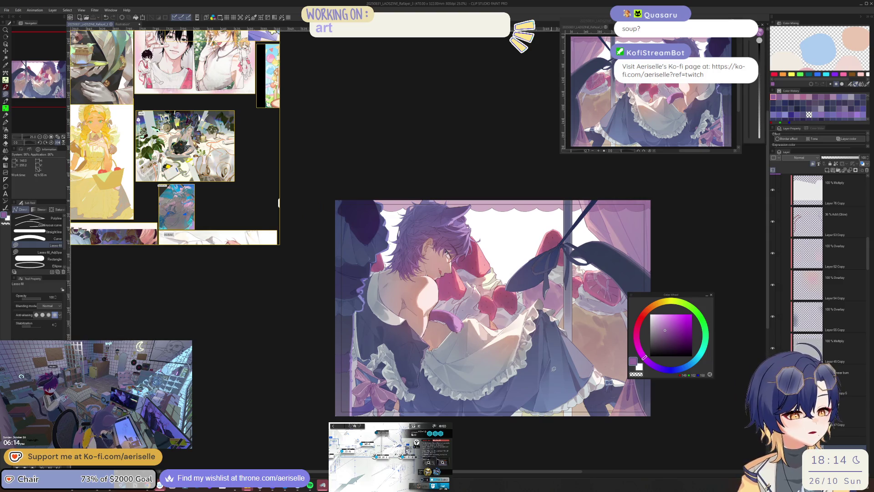
key("h")
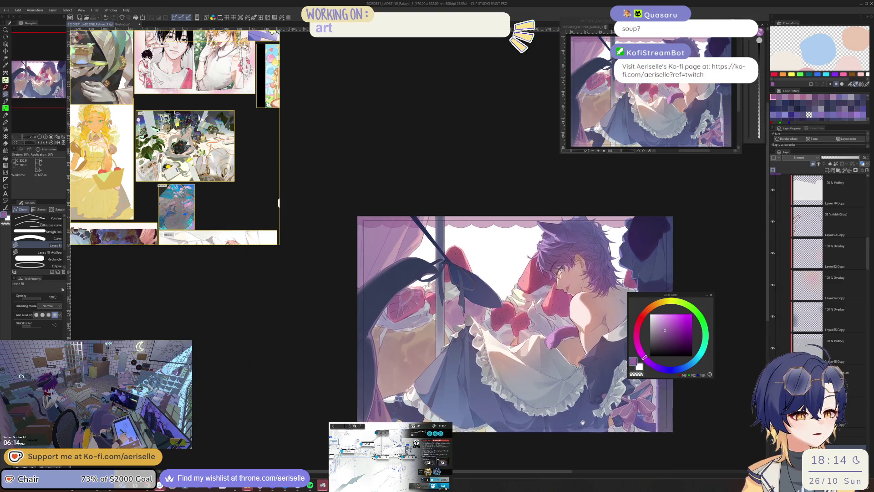
key("ctrl+alt+0")
Make Layer 16 Copy 2 the active layer and open its Hue/Saturation/Luminosity dialog with Ctrl+U.
left_click(499, 342, "ctrl+shift")
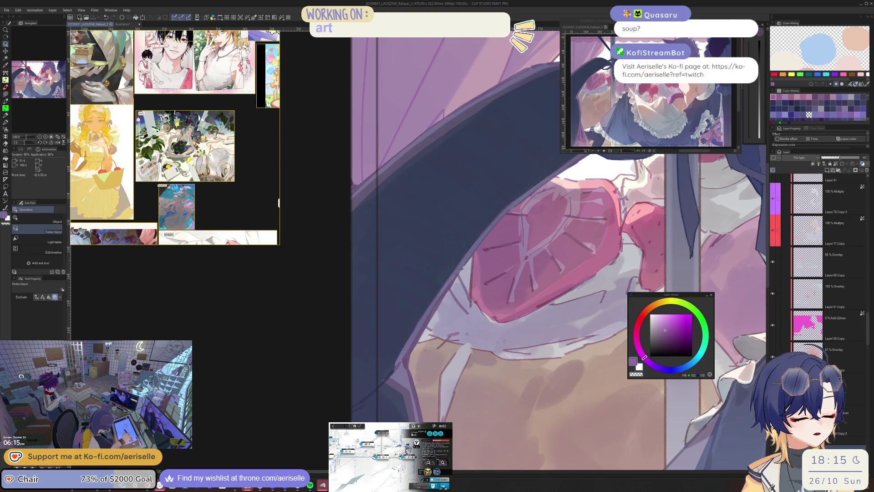
scroll(870, 312, "down", 5)
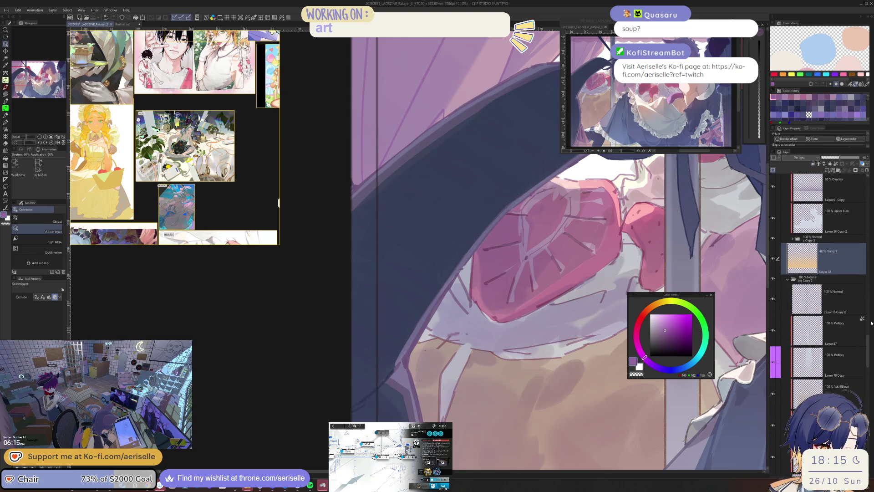
left_click(777, 259)
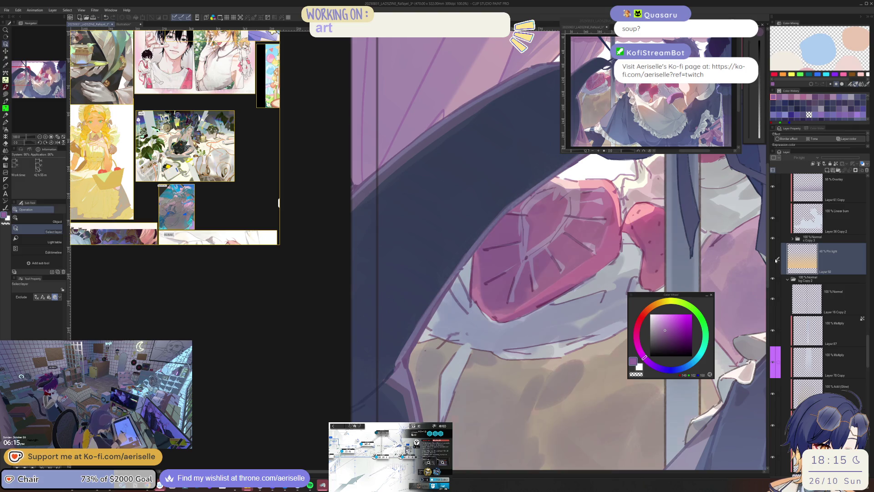
left_click_drag(588, 319, 524, 379)
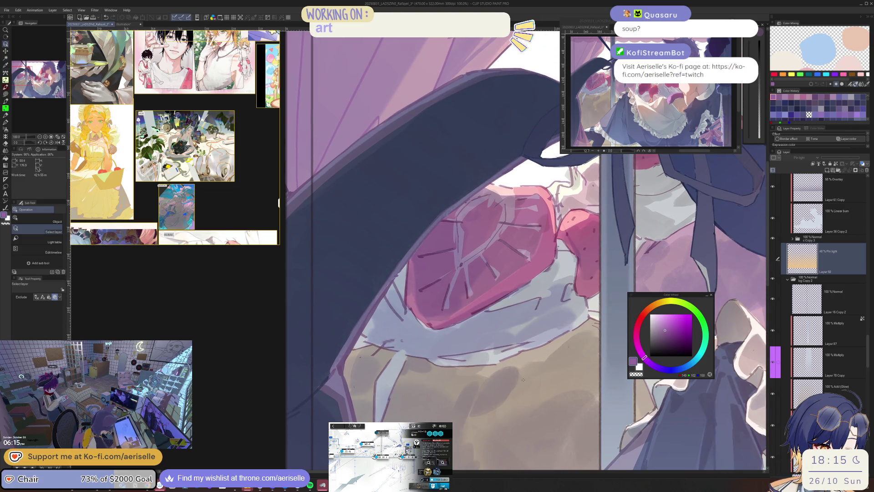
left_click(827, 311)
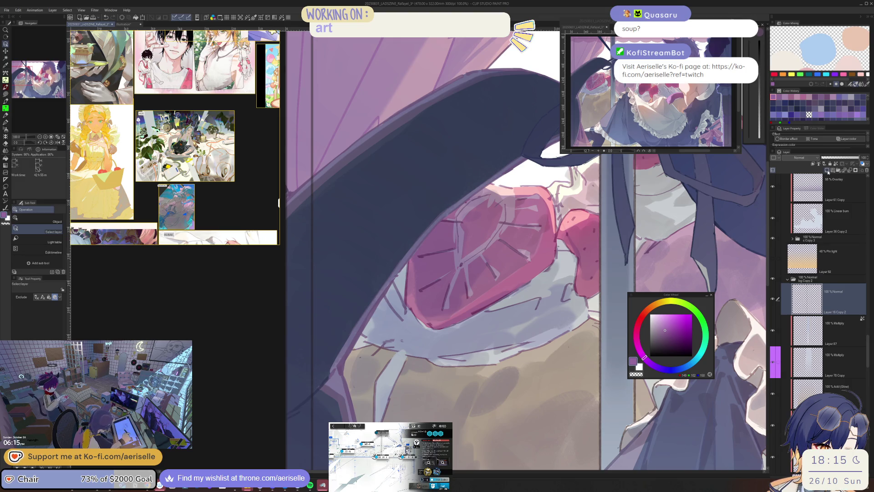
left_click_drag(785, 313, 668, 335)
key("ctrl+u")
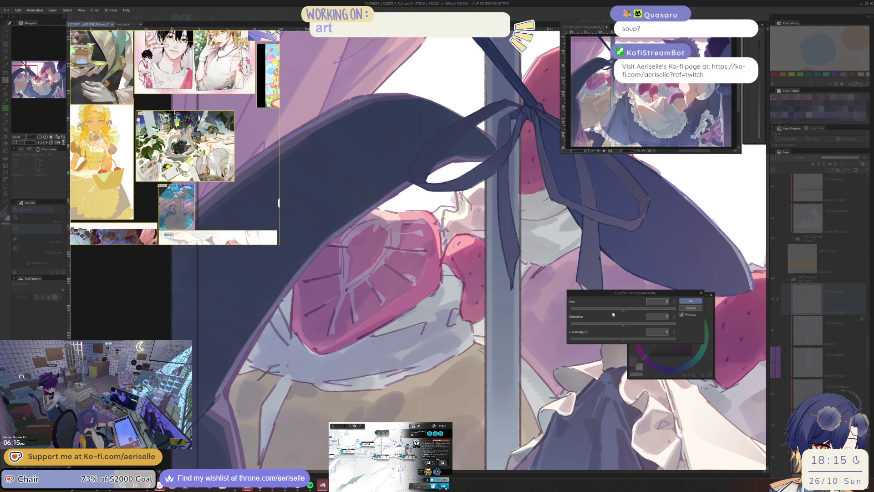
Set Layer 16 Copy 2 to hue about -59, saturation 18, luminosity 10, then save.
mouse_move(638, 293)
left_mouse_down()
mouse_move(626, 352)
mouse_move(595, 368)
left_mouse_up()
left_click(623, 383)
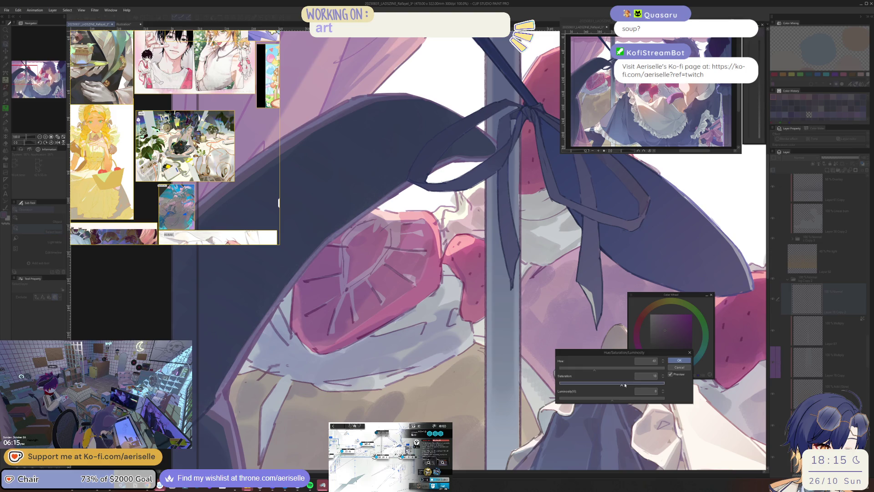
left_click(617, 400)
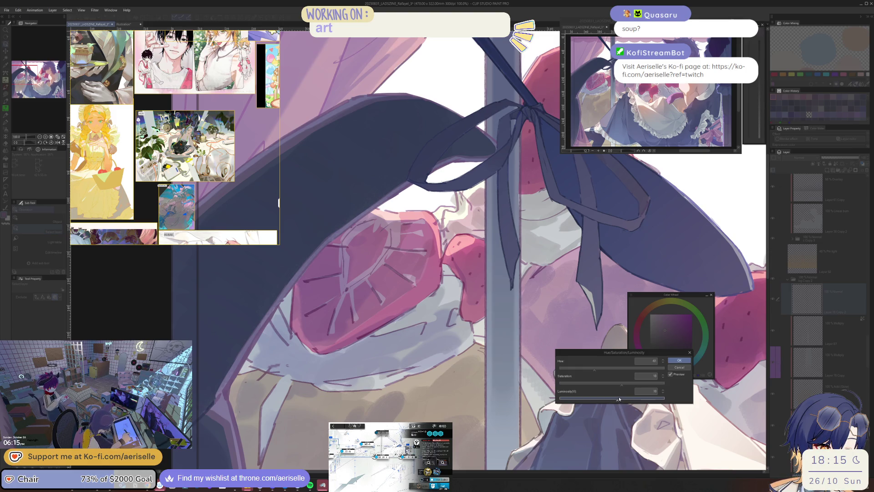
left_click(591, 370)
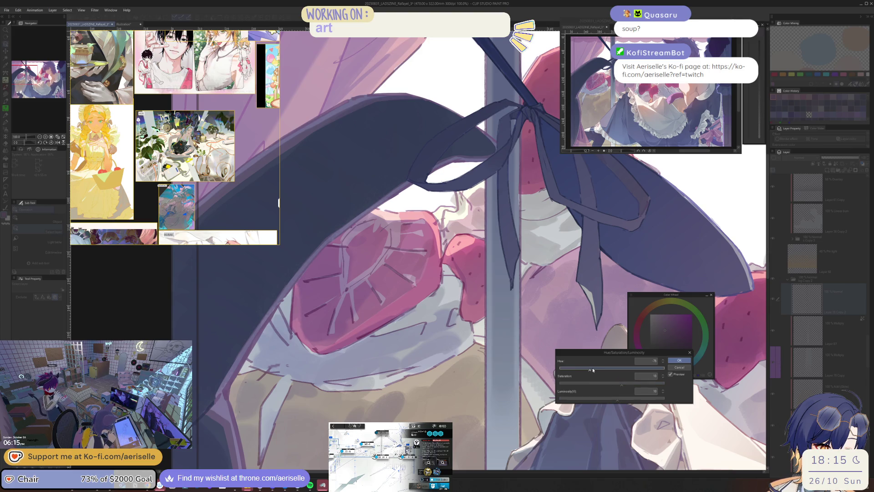
left_click(595, 369)
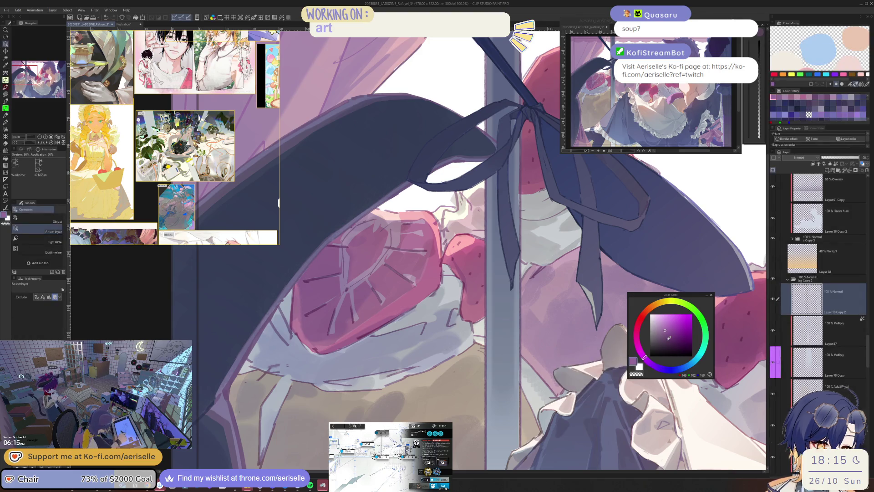
key("ctrl+s")
key("ctrl+minus")
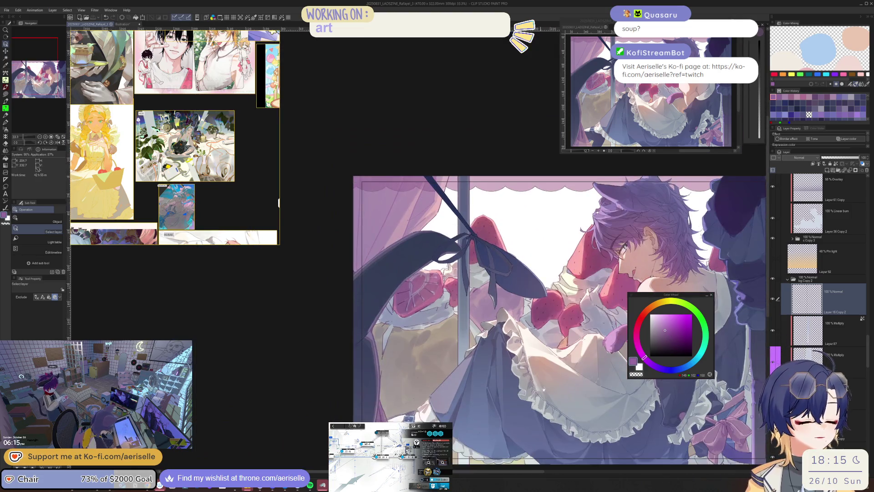
left_click_drag(868, 362, 868, 394)
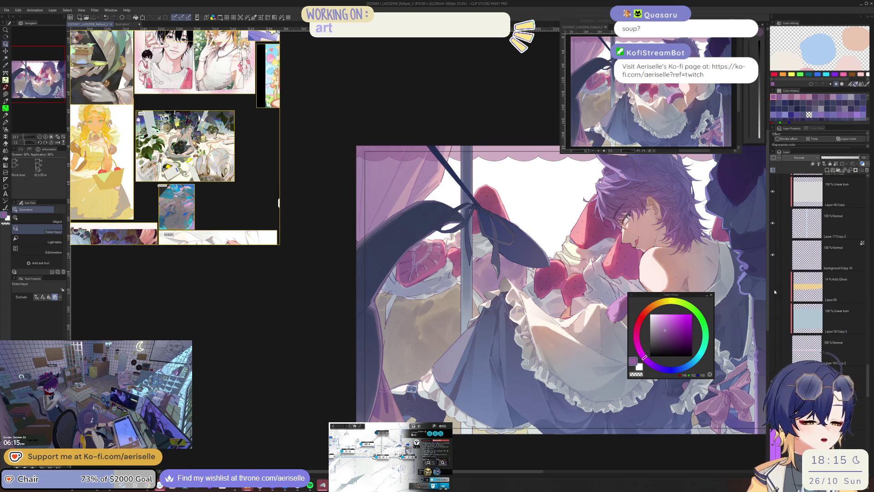
left_click_drag(773, 350, 773, 286)
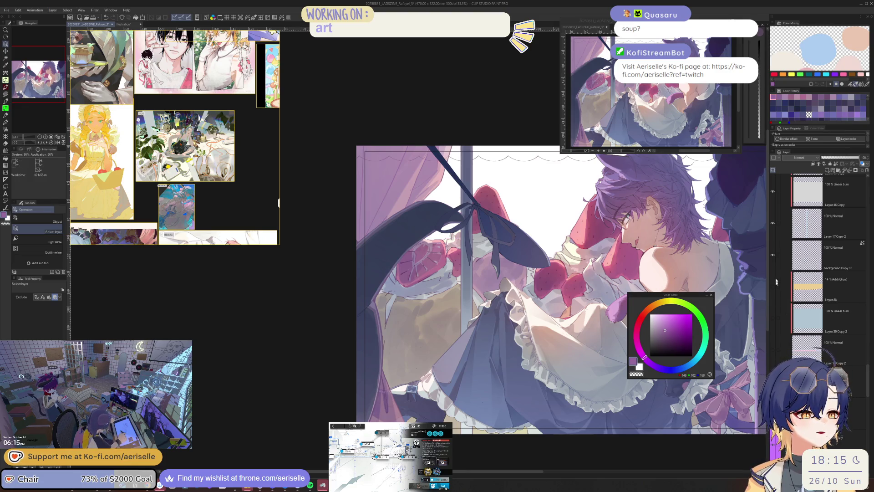
left_click(773, 254)
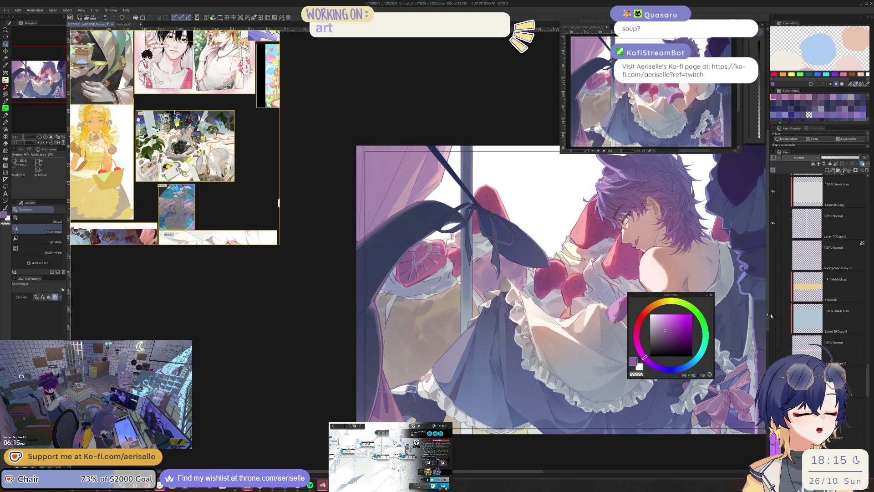
left_click(773, 254)
left_click_drag(773, 286, 773, 382)
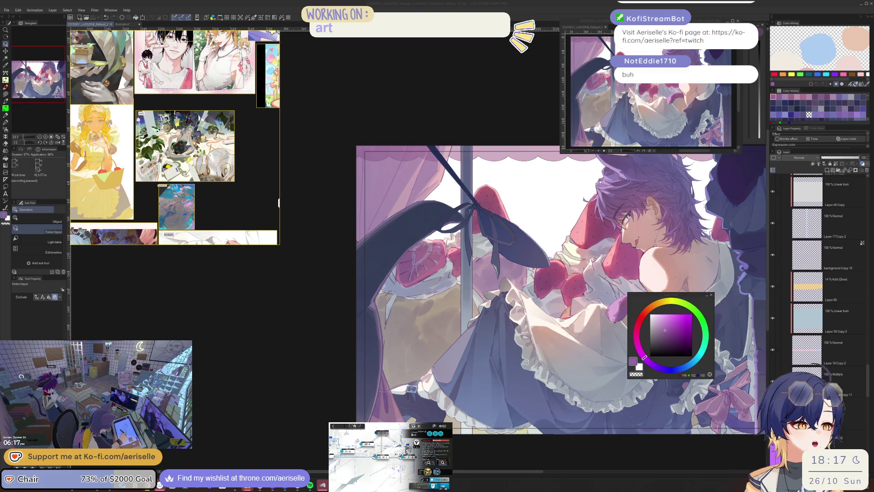
left_click(325, 411)
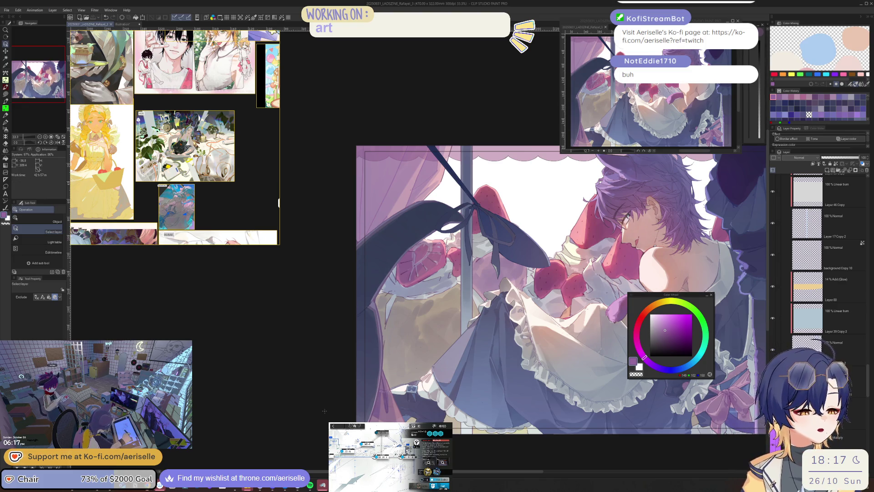
scroll(829, 296, "down", 3)
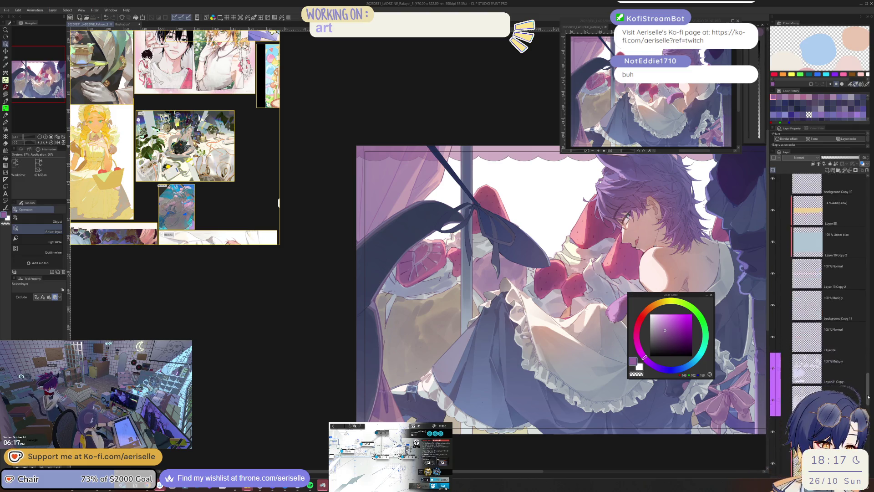
left_click(838, 272)
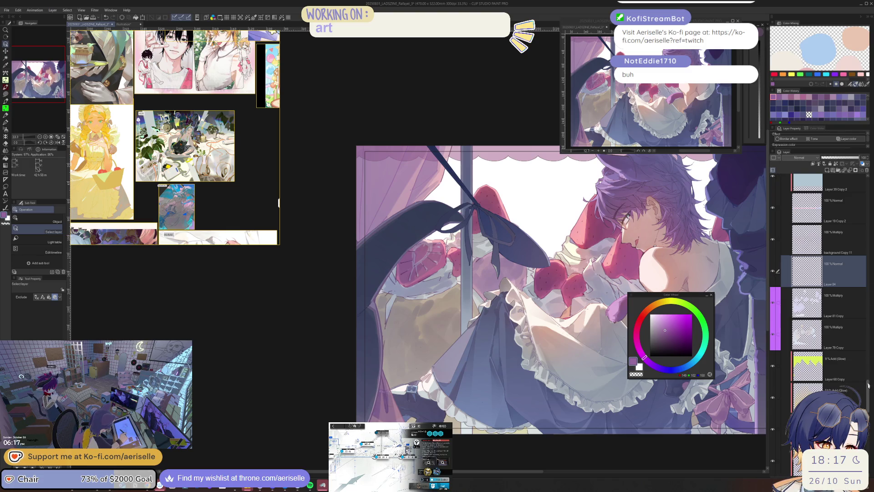
scroll(817, 357, "up", 3)
left_click(773, 315)
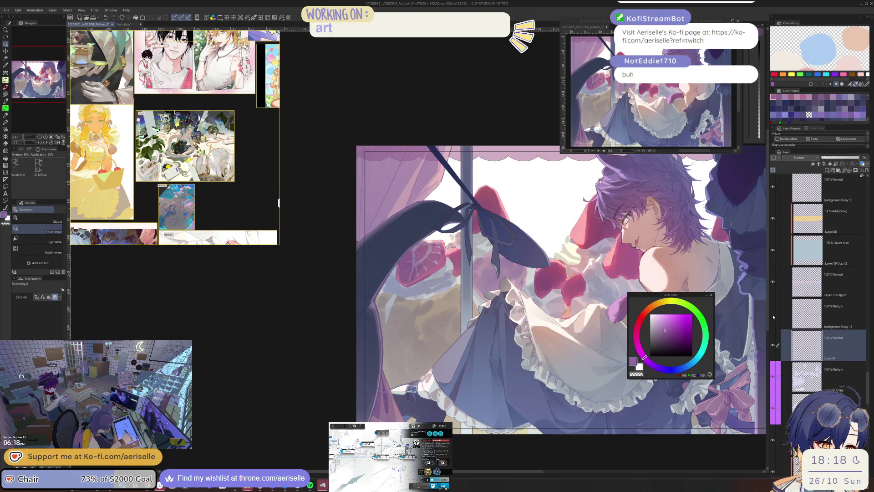
left_click(774, 314)
left_click(773, 345)
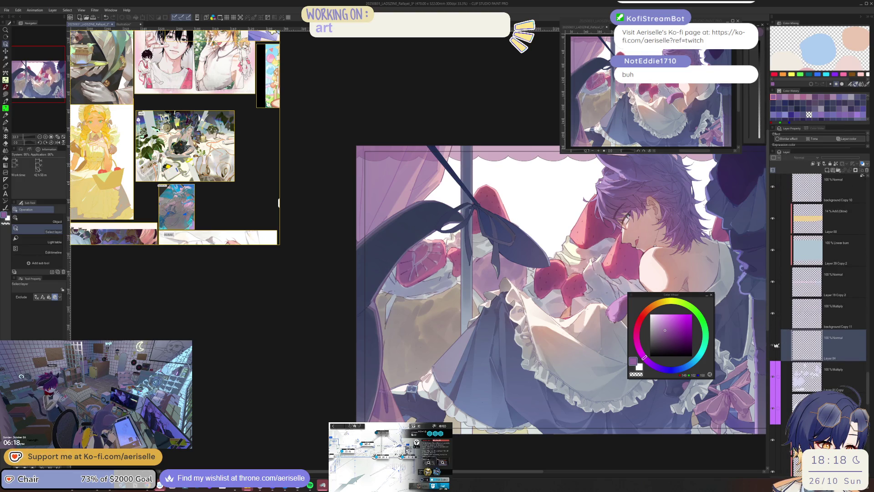